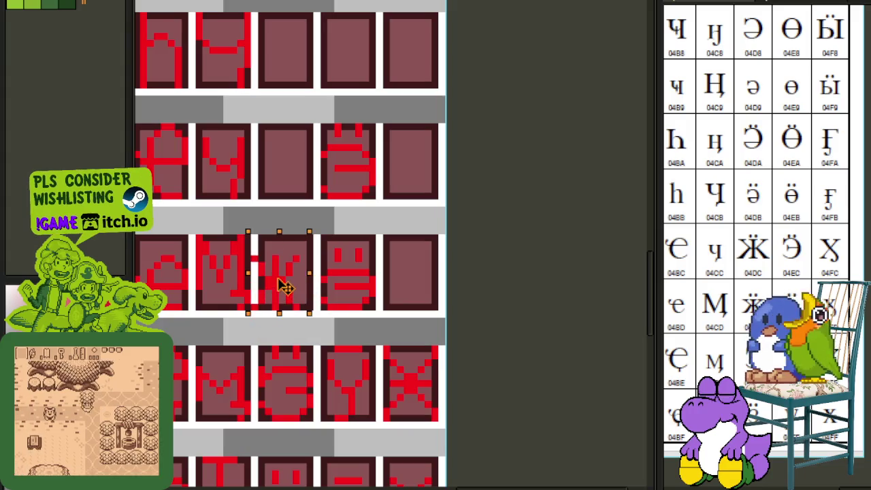
- Move the Ж glyph up into the empty cell after Ч
left_click_drag(285, 309, 291, 173)
left_click(468, 159)
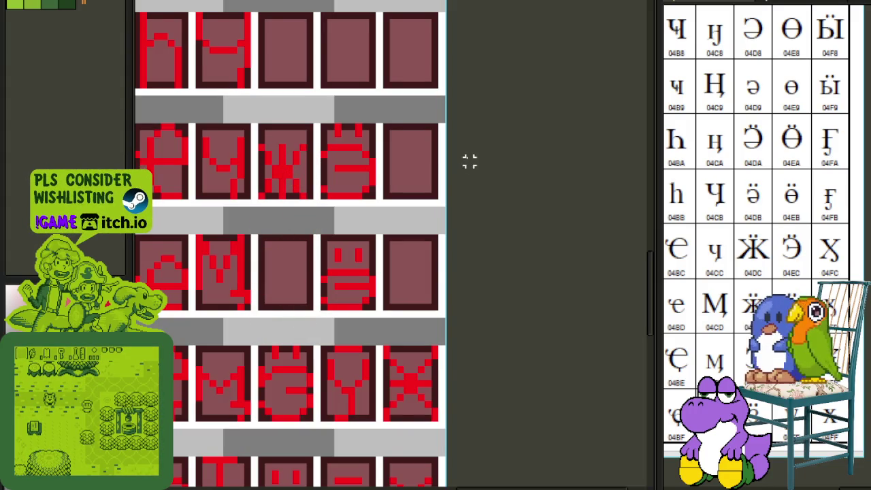
scroll(484, 208, "up", 1)
scroll(364, 245, "up", 1)
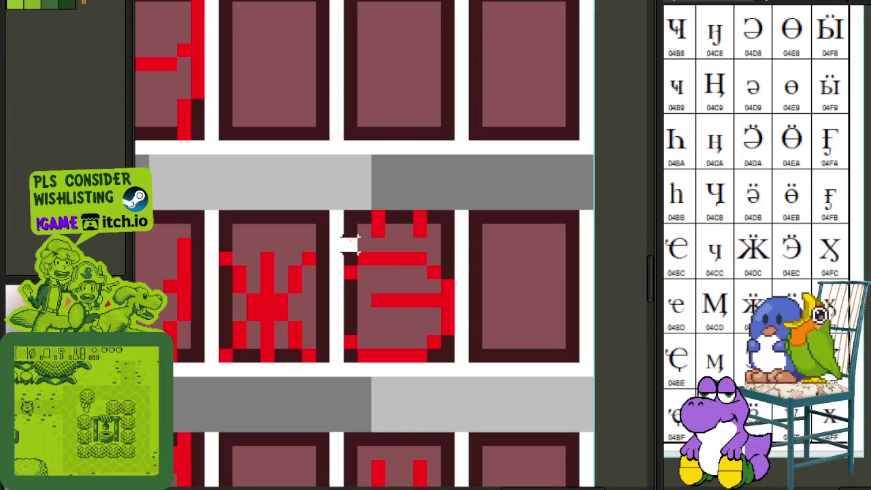
- Copy the two dots from Ӭ onto Ж to make Ӝ
left_click(438, 237)
left_click_drag(437, 237, 295, 237)
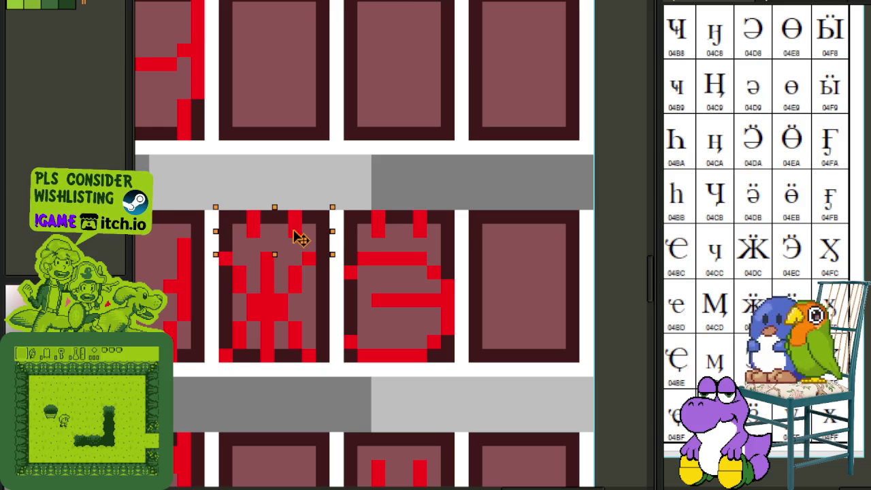
left_click(392, 163)
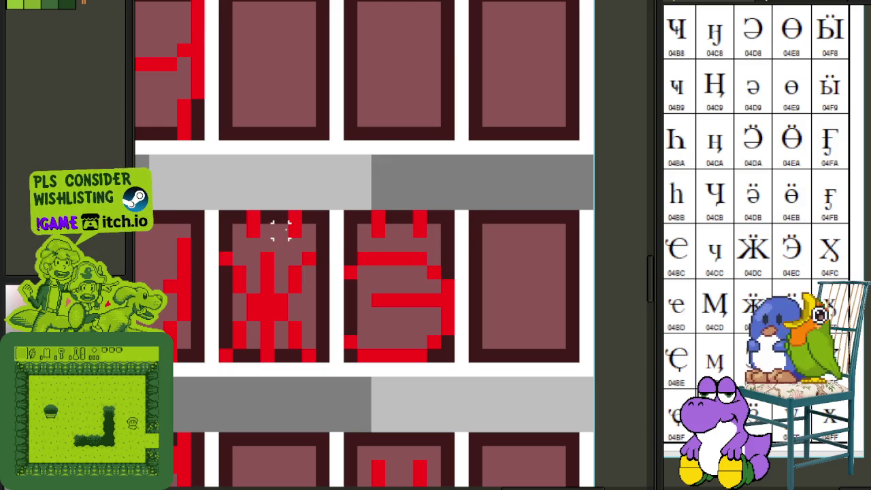
scroll(336, 188, "down", 1)
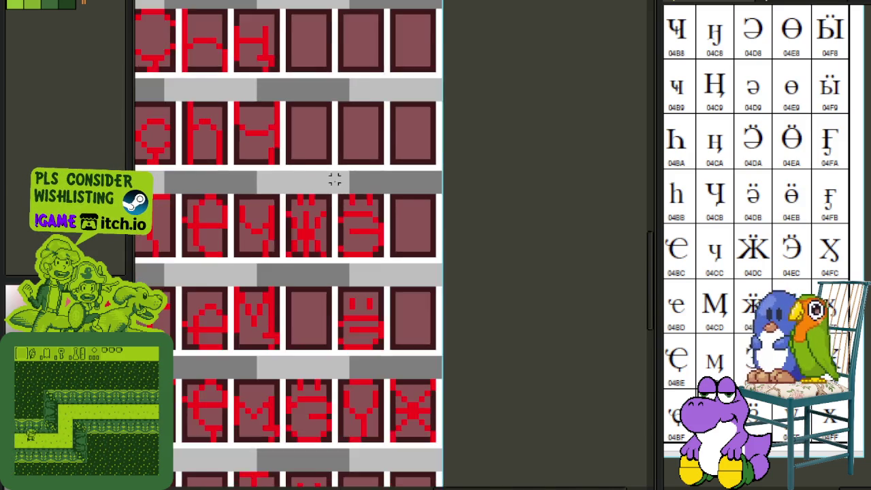
scroll(336, 182, "down", 1)
- Save the font sheet with the new Ӝ glyph
key("ctrl+s")
scroll(334, 201, "down", 1)
scroll(344, 195, "down", 1)
scroll(344, 194, "up", 2)
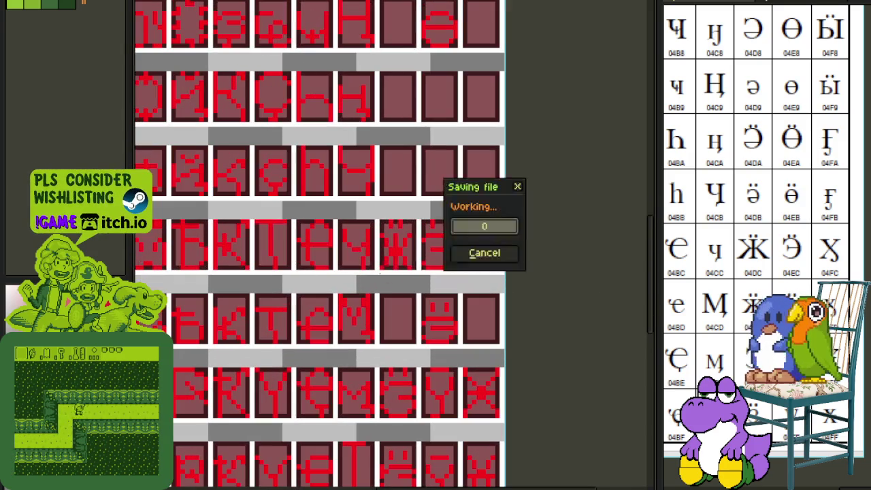
scroll(407, 267, "down", 1)
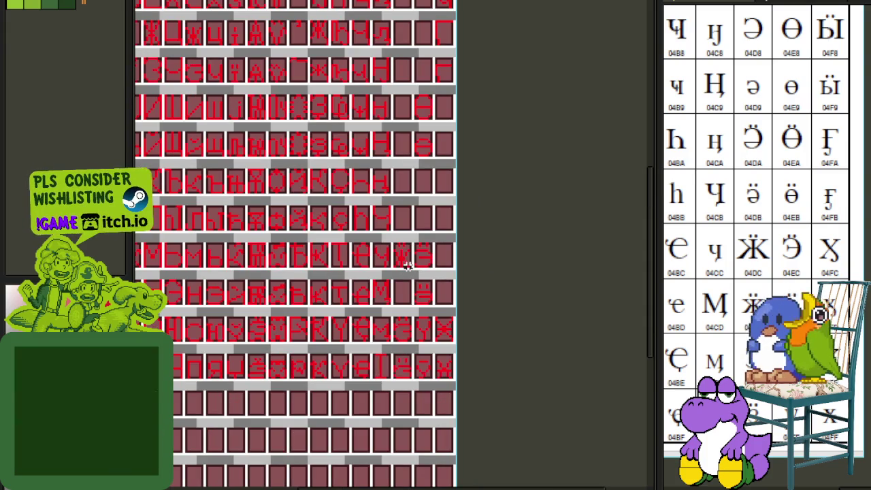
scroll(376, 264, "up", 2)
scroll(410, 266, "up", 1)
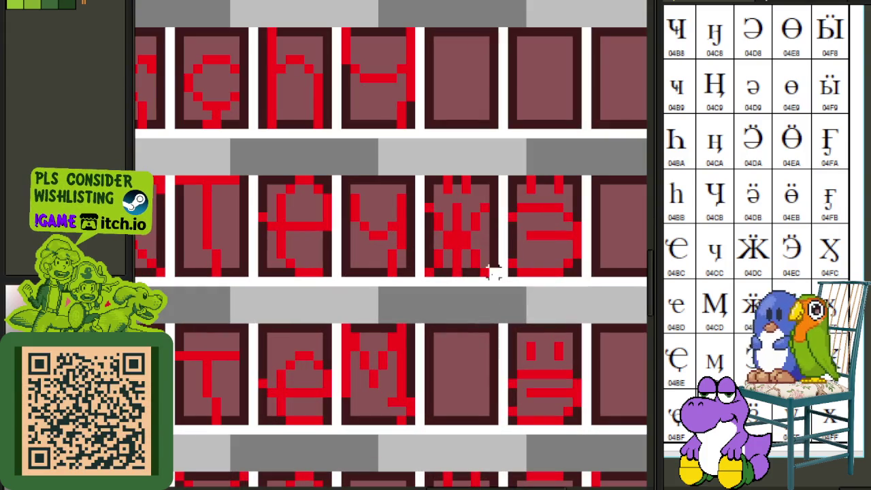
- Duplicate the Ӝ glyph into the neighbouring empty cell
left_click(451, 233)
mouse_move(451, 233)
left_mouse_down()
mouse_move(650, 257)
mouse_move(597, 230)
left_mouse_up()
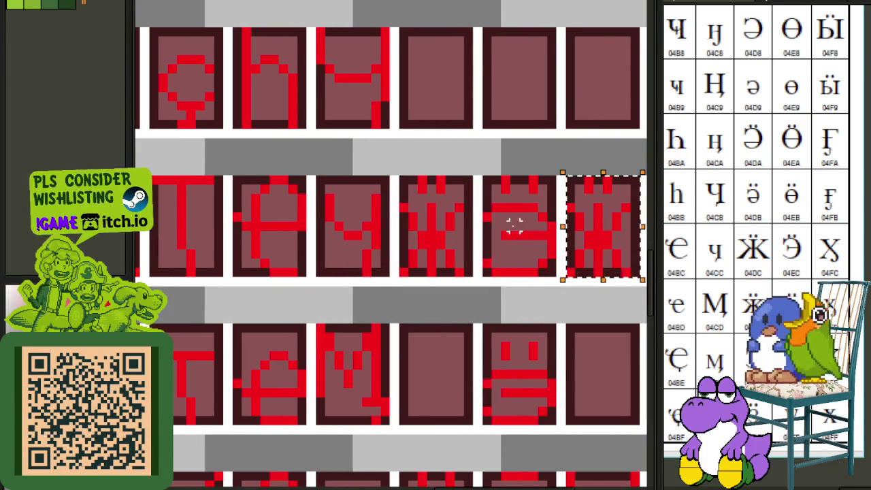
scroll(417, 220, "right", 3)
scroll(418, 220, "up", 1)
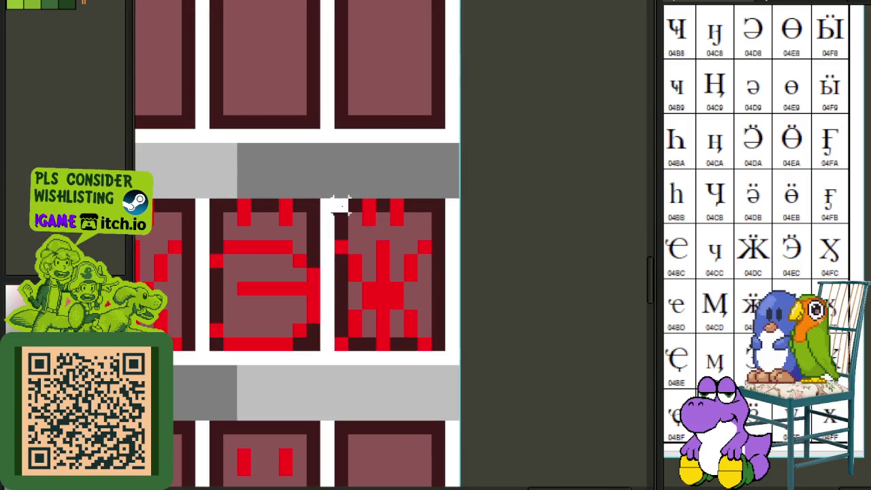
- Lower the Ӝ copy in its cell, move it into the empty tile below, and save
mouse_move(338, 206)
left_mouse_down()
mouse_move(338, 219)
mouse_move(492, 286)
mouse_move(327, 219)
mouse_move(451, 326)
mouse_move(435, 327)
left_mouse_up()
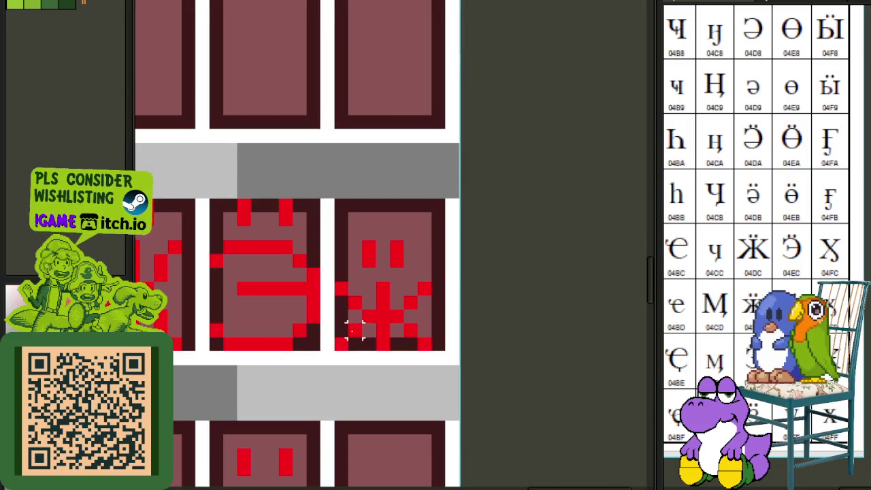
left_click_drag(340, 344, 449, 196)
scroll(429, 218, "down", 1)
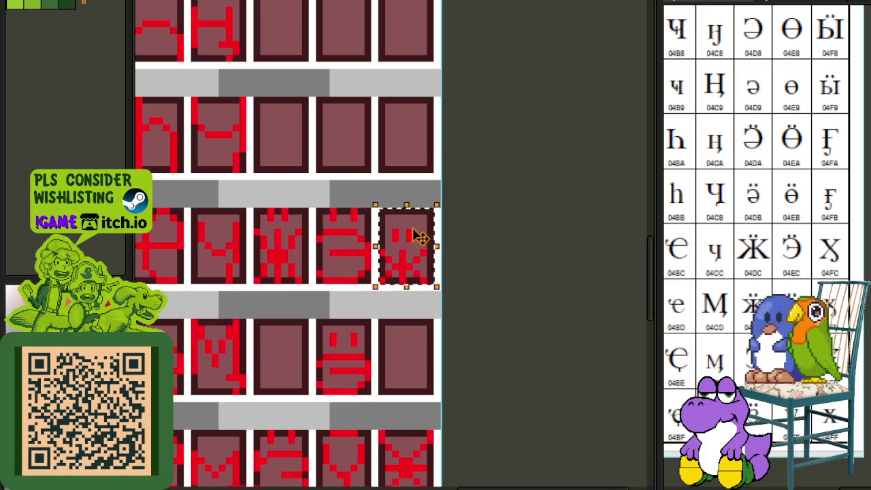
left_click_drag(411, 264, 285, 376)
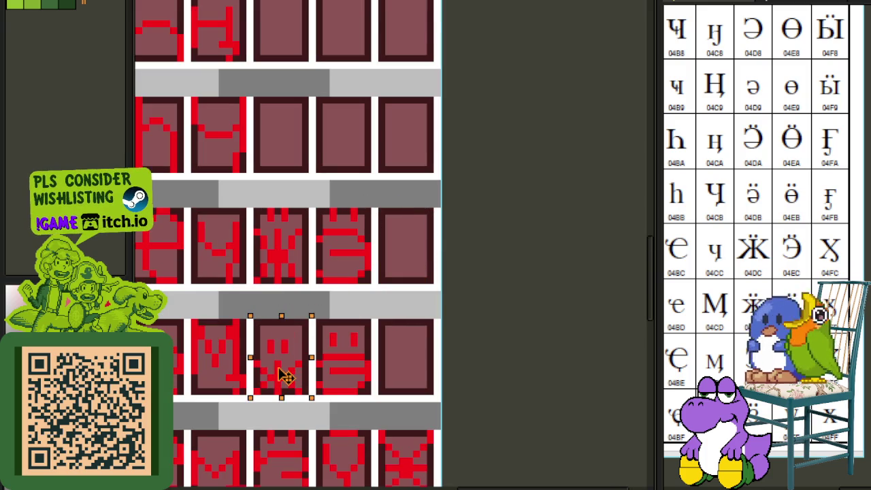
key("ctrl+s")
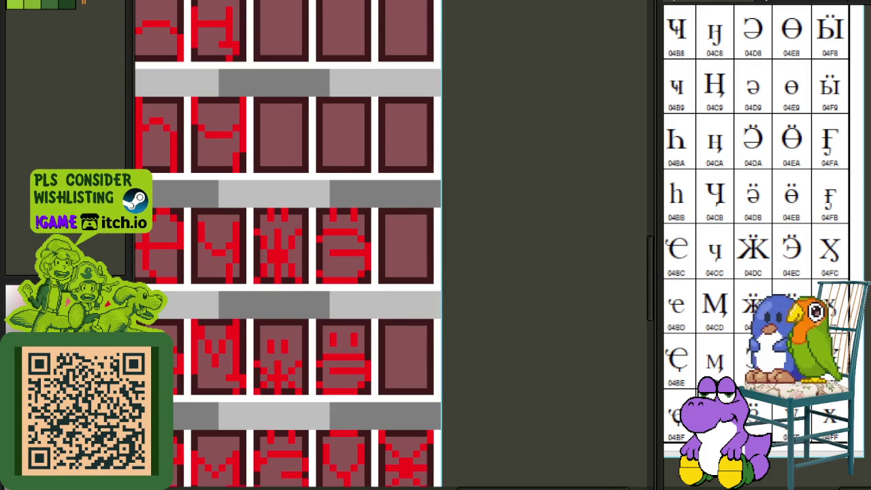
scroll(409, 262, "down", 2)
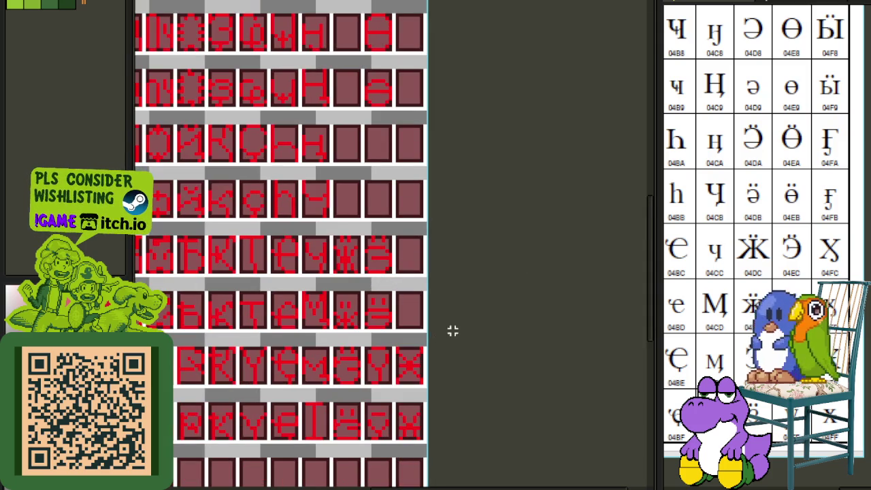
- Marquee the letter X on the green alphabet sheet and copy it
mouse_move(496, 317)
left_mouse_down()
mouse_move(451, 338)
mouse_move(443, 352)
left_mouse_up()
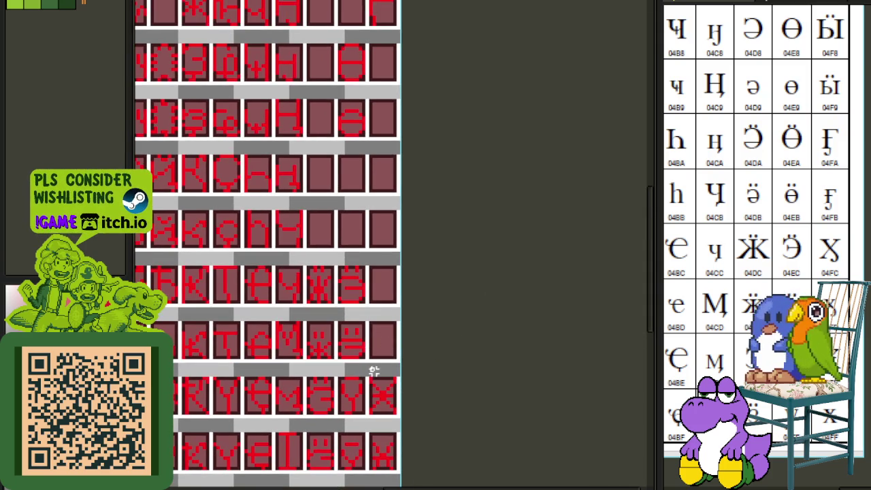
scroll(379, 409, "down", 3)
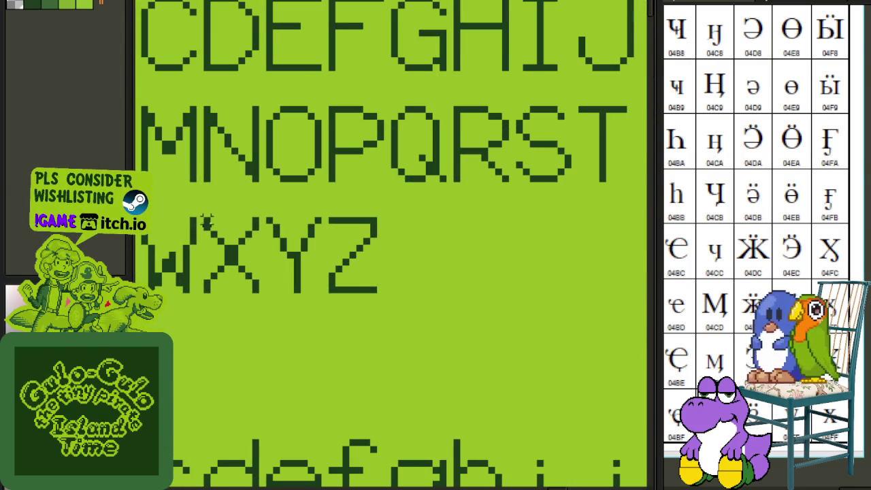
left_click_drag(205, 218, 256, 282)
key("Delete")
key("ctrl+z")
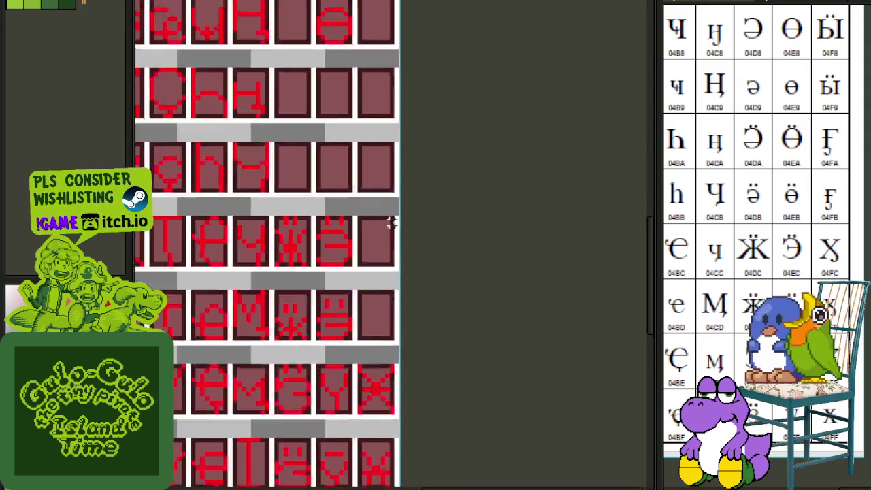
scroll(383, 239, "up", 5)
- Paste the X and position it in the empty tile after Ӭ
key("ctrl+v")
left_click_drag(375, 295, 344, 306)
key("Left")
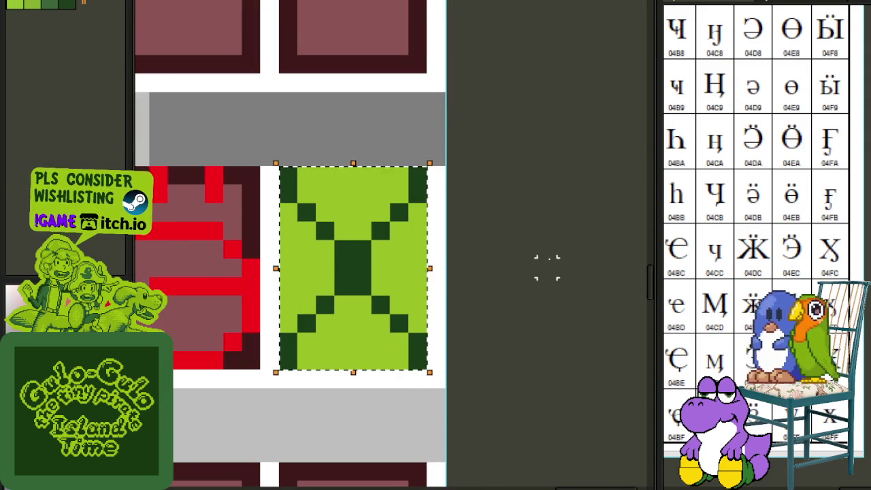
- Fill each light-green background region of the X tile maroon
left_click(320, 275)
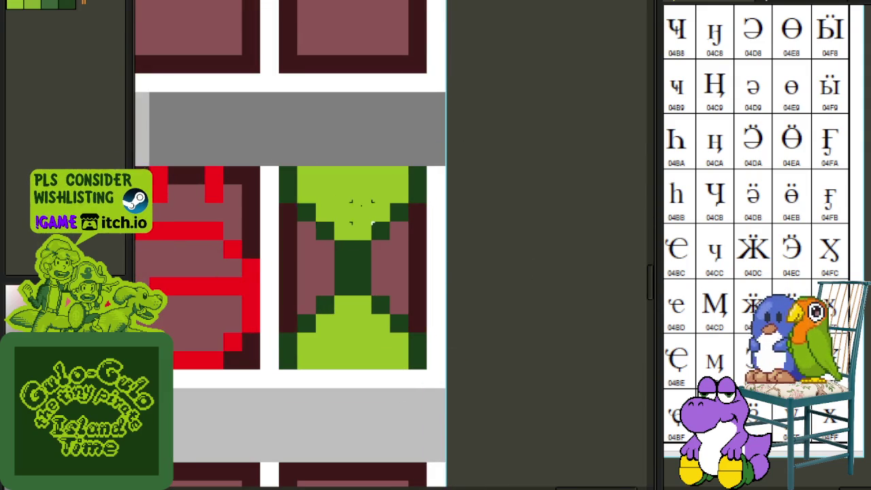
left_click(352, 198)
left_click(340, 315)
left_click(340, 315)
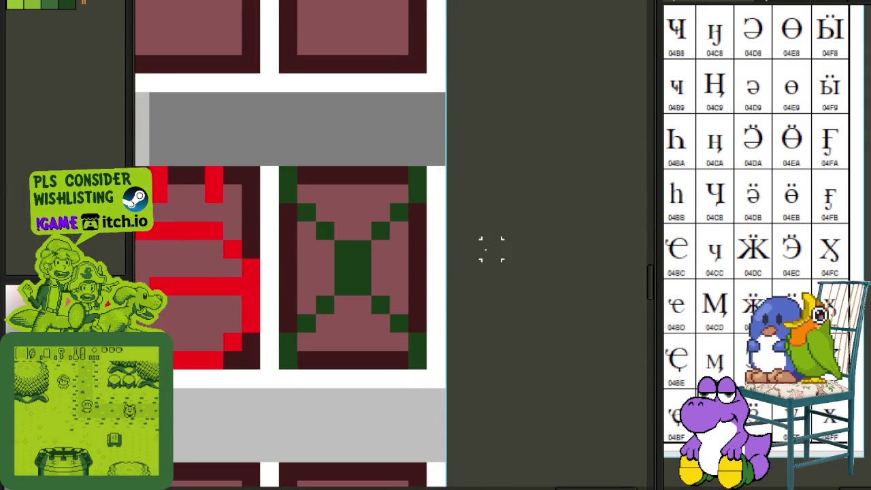
scroll(473, 286, "down", 1)
scroll(361, 299, "down", 1)
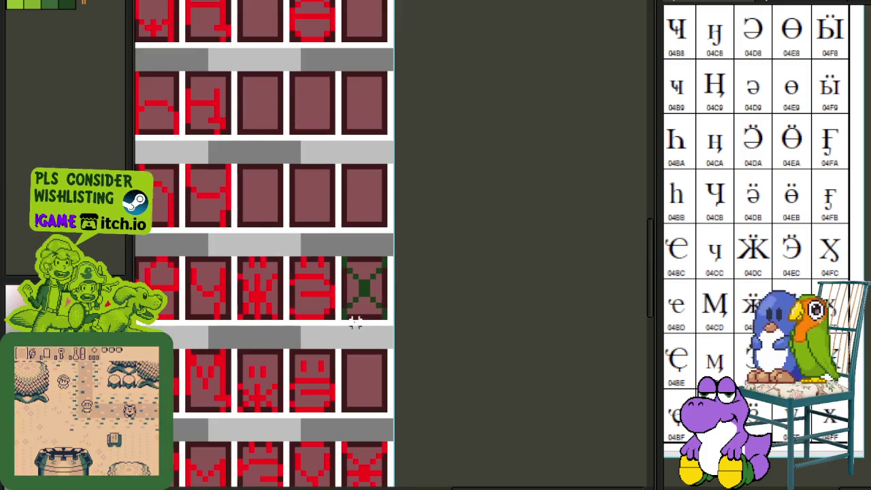
scroll(408, 300, "down", 1)
scroll(443, 304, "down", 1)
scroll(443, 304, "down", 1)
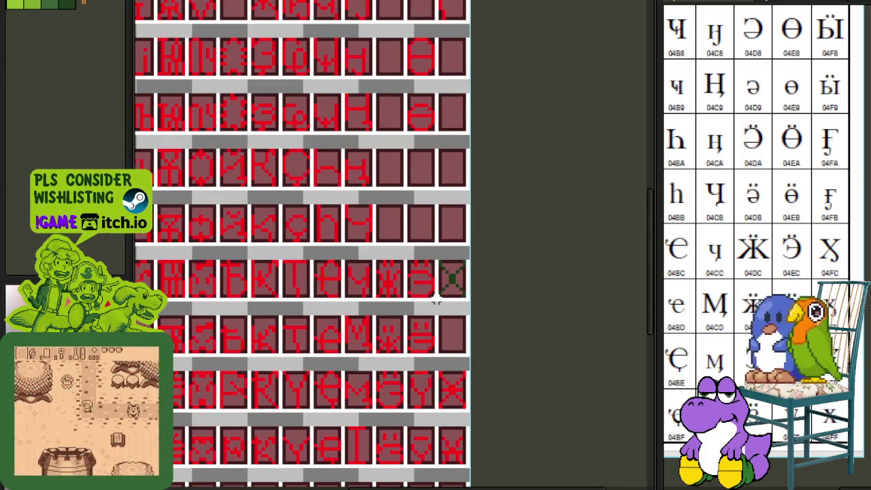
scroll(440, 299, "up", 1)
scroll(439, 299, "up", 2)
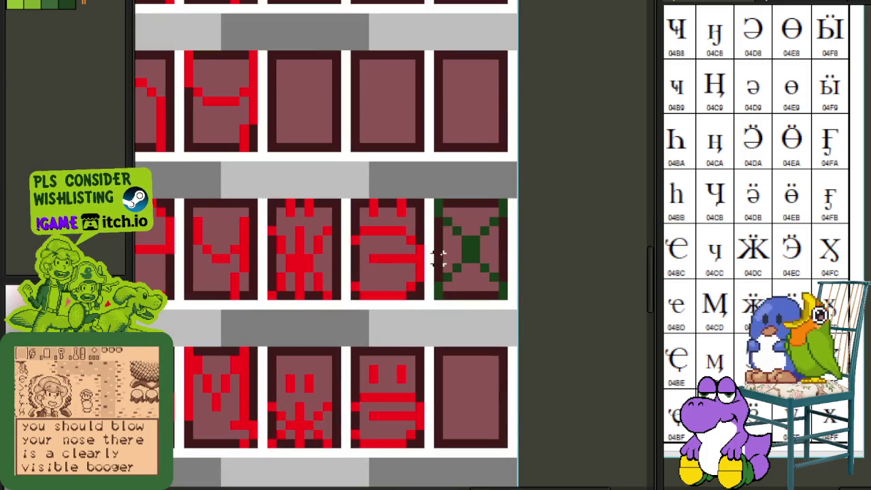
left_click(439, 254)
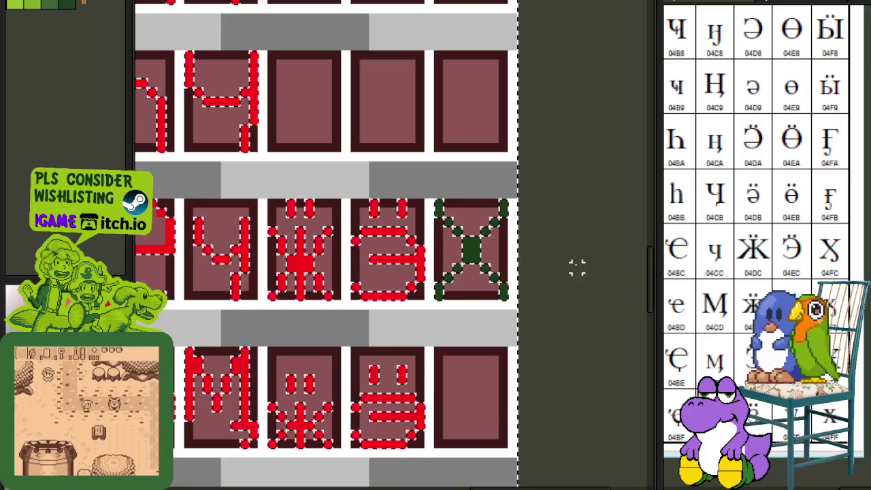
left_click_drag(429, 254, 517, 308)
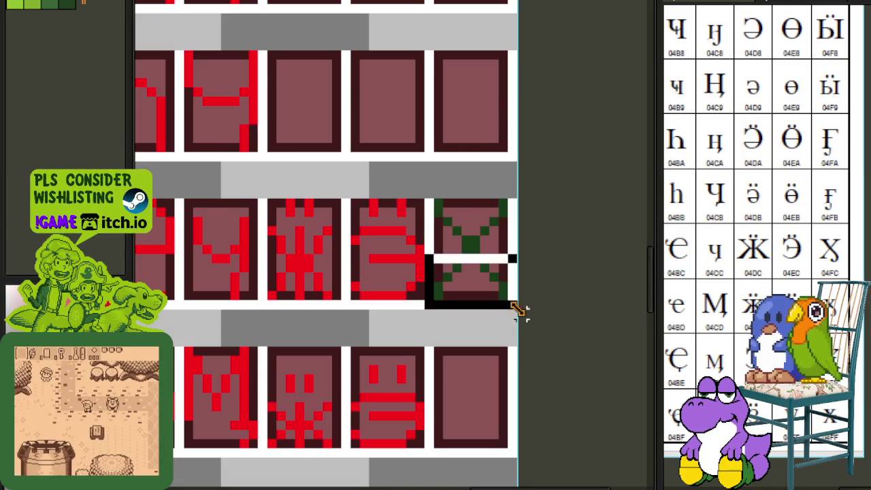
scroll(527, 278, "down", 1)
scroll(525, 348, "down", 1)
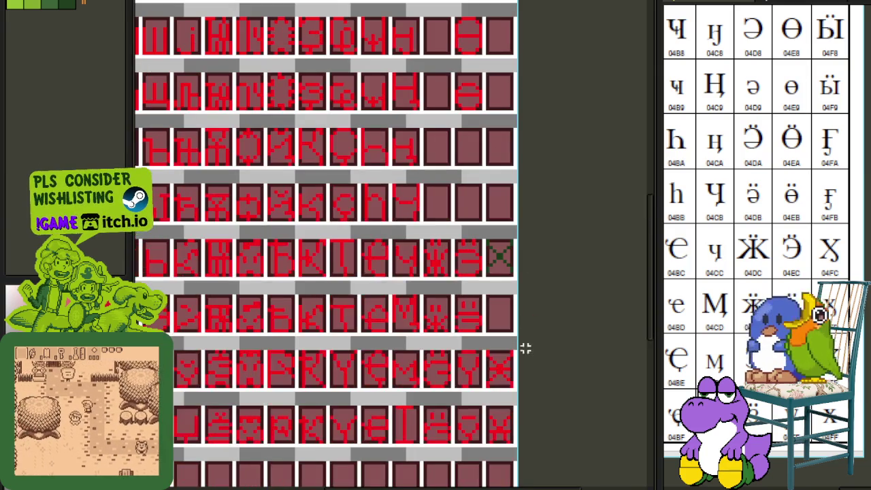
mouse_move(527, 349)
left_mouse_down()
mouse_move(498, 334)
mouse_move(481, 350)
mouse_move(368, 290)
mouse_move(386, 285)
left_mouse_up()
- Zoom in and marquee-select the red pixels beside the green X tile
scroll(380, 267, "up", 1)
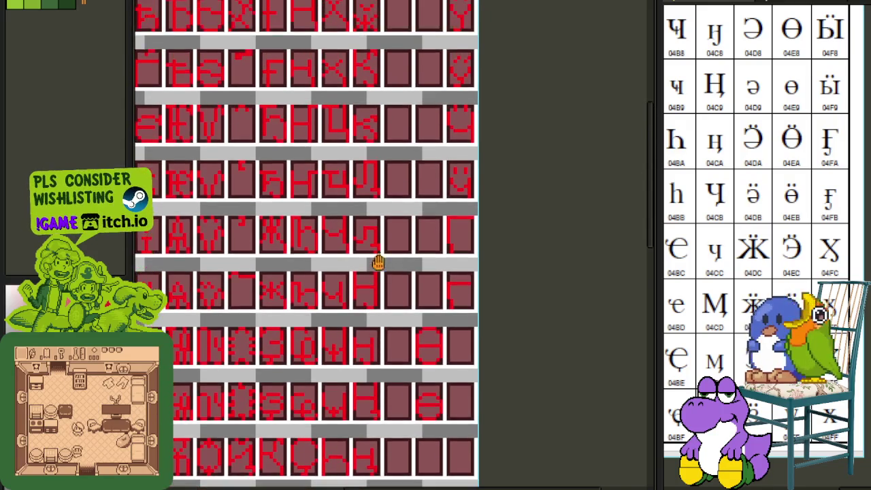
scroll(379, 262, "up", 1)
scroll(379, 252, "up", 1)
scroll(383, 282, "up", 2)
scroll(398, 303, "up", 1)
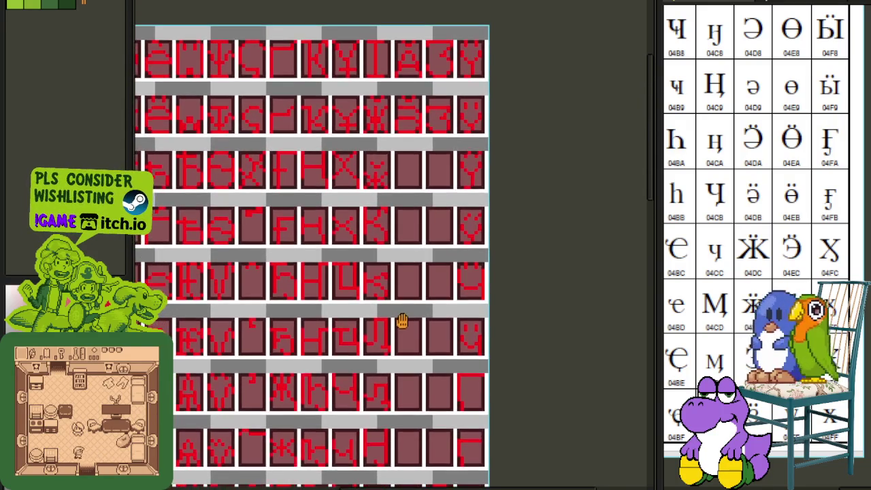
scroll(388, 286, "up", 2)
scroll(361, 234, "up", 1)
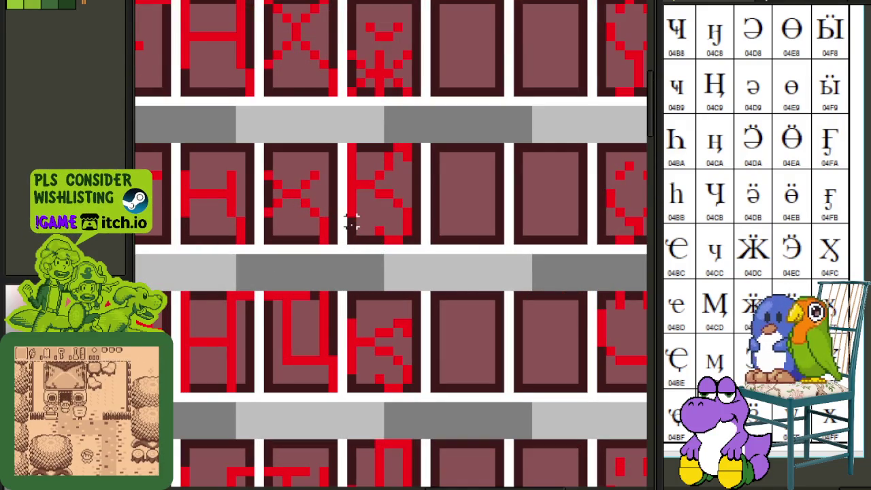
left_click_drag(351, 221, 416, 249)
scroll(416, 249, "down", 2)
scroll(416, 249, "up", 1)
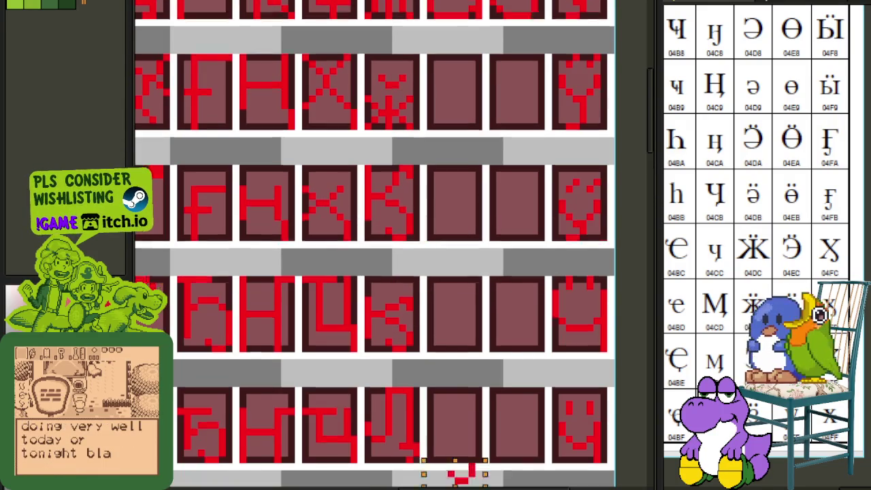
scroll(375, 245, "down", 3)
scroll(375, 245, "down", 3)
- Move the selected red pixels down and to the left
scroll(519, 265, "up", 3)
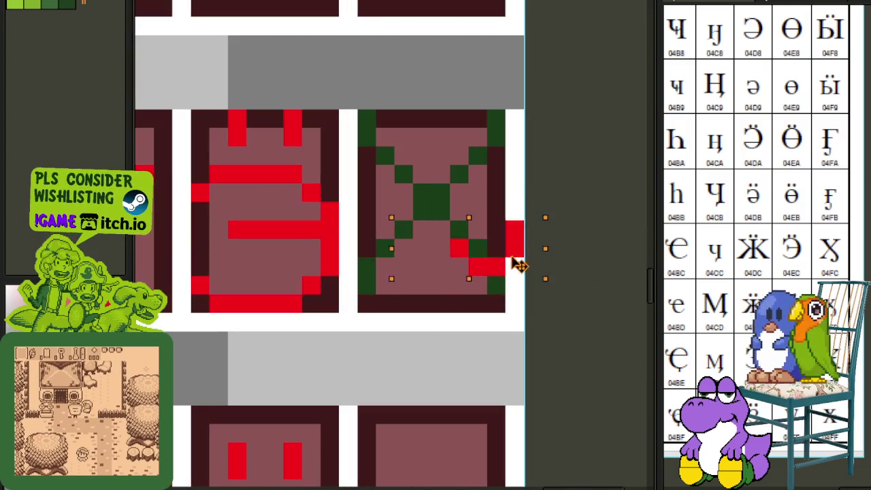
left_click_drag(519, 265, 495, 297)
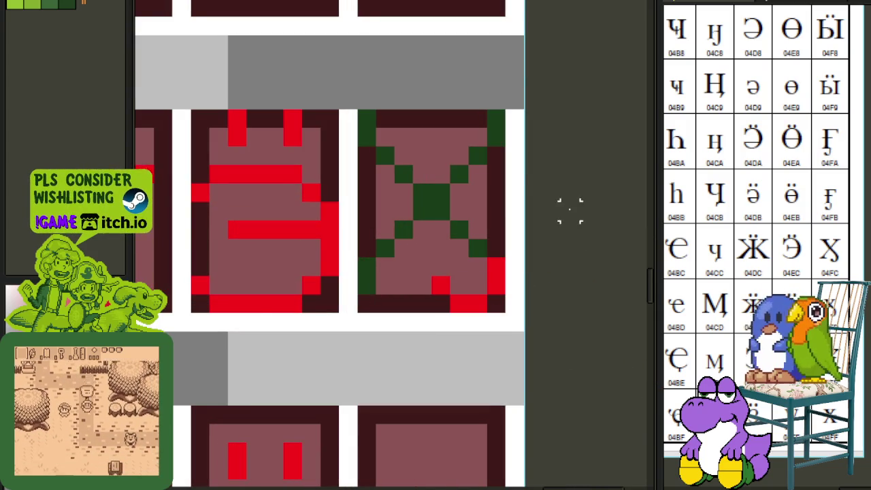
scroll(571, 211, "down", 3)
scroll(472, 256, "up", 3)
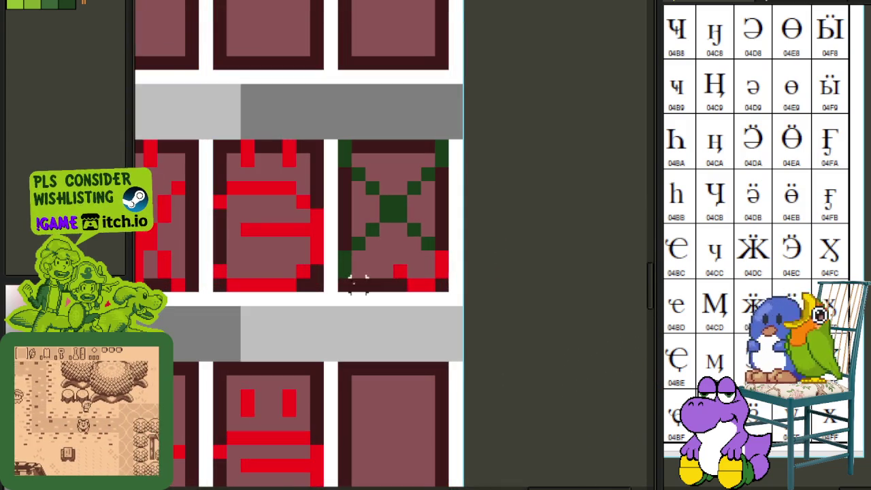
- Try moving the whole green X tile, then return it to place
left_click_drag(353, 282, 449, 139)
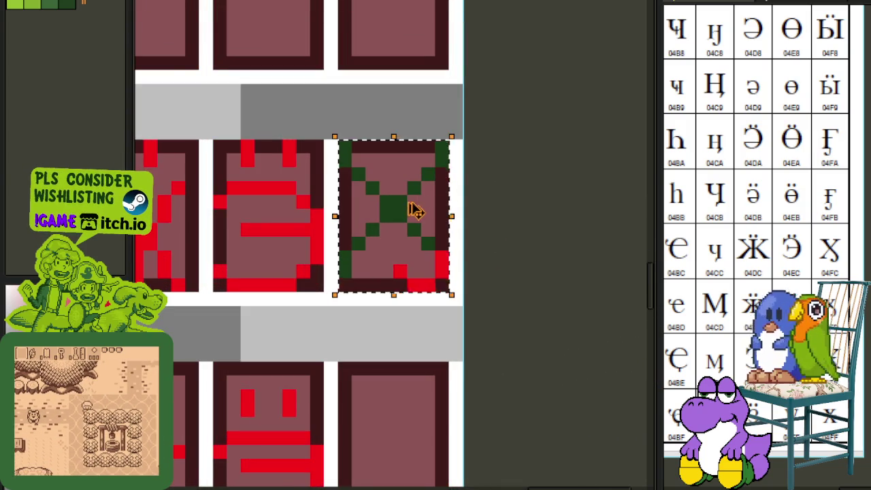
mouse_move(413, 210)
left_mouse_down()
mouse_move(375, 437)
mouse_move(410, 170)
left_mouse_up()
left_click(511, 145)
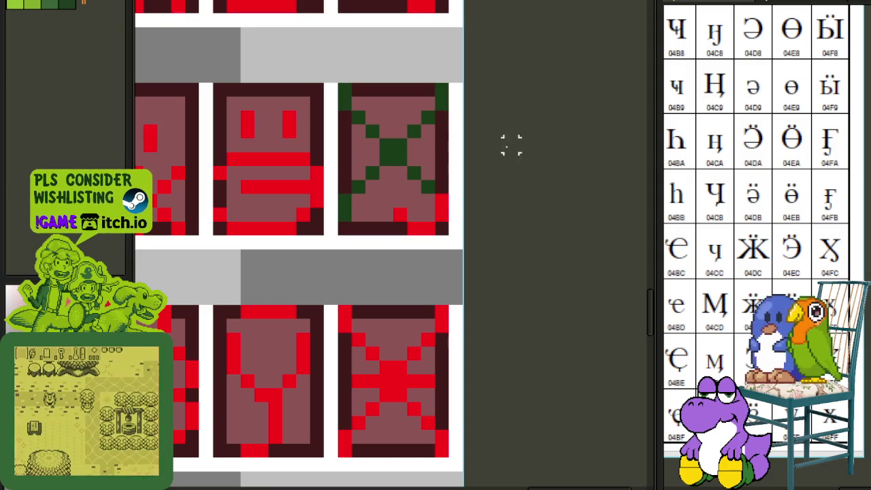
scroll(524, 163, "up", 1)
scroll(488, 173, "up", 2)
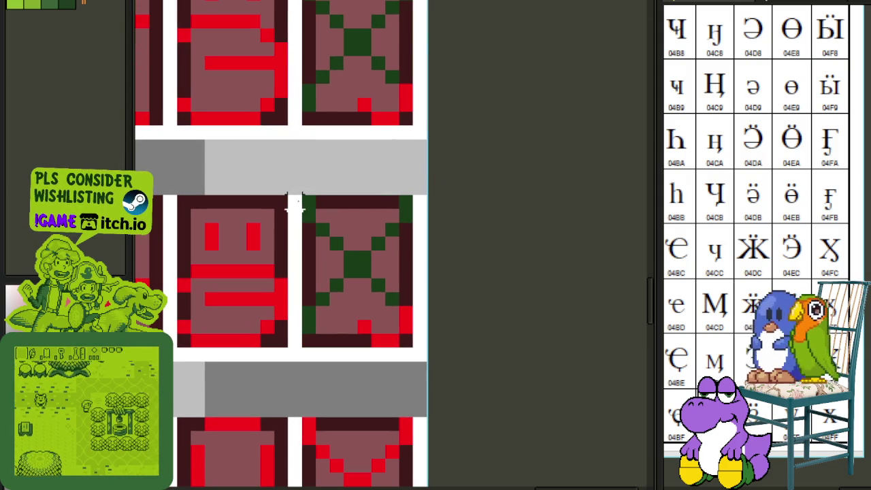
- Shift the upper pattern of the green X downward
left_click_drag(285, 211, 435, 166)
left_click_drag(292, 181, 447, 252)
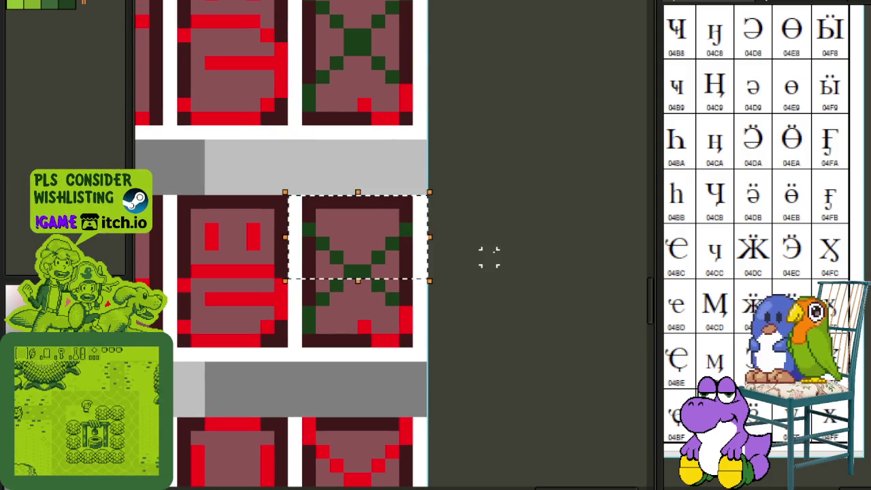
left_click(334, 285)
- Erase the right part of the X, restore it with undo, and save
left_click_drag(357, 221, 427, 387)
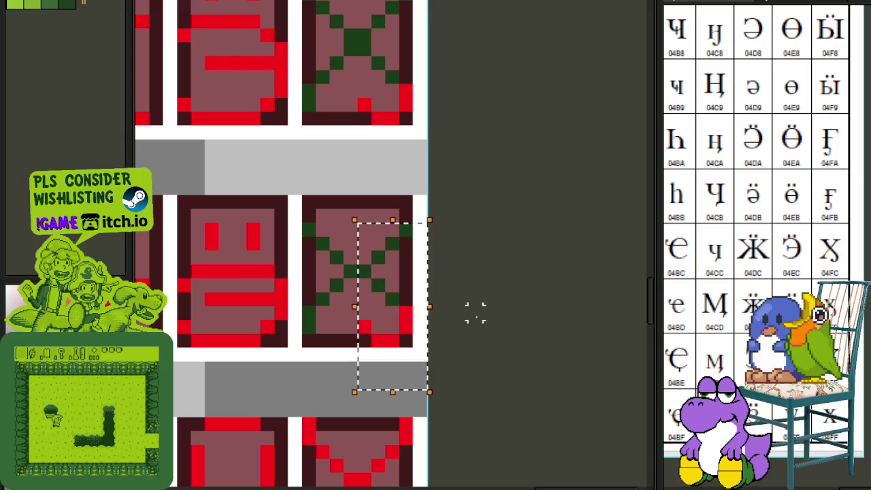
key("Delete")
key("ctrl+z")
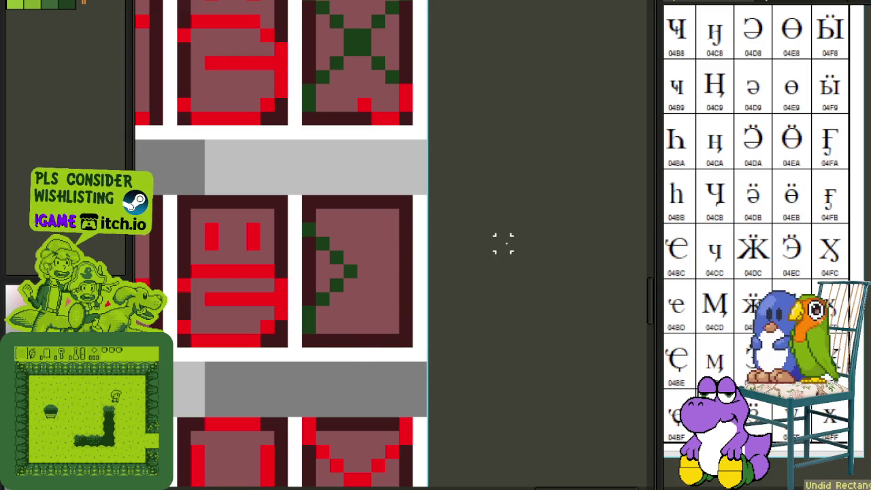
key("ctrl+z")
key("ctrl+z")
left_click(361, 300)
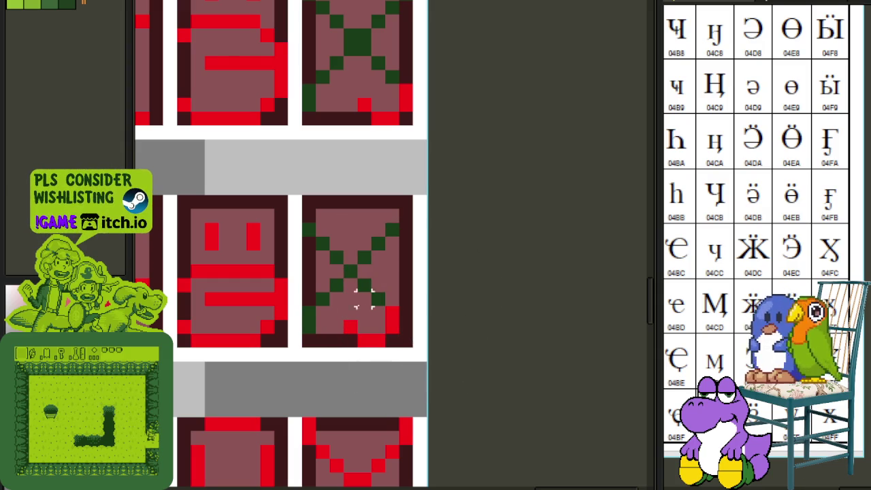
scroll(346, 319, "down", 2)
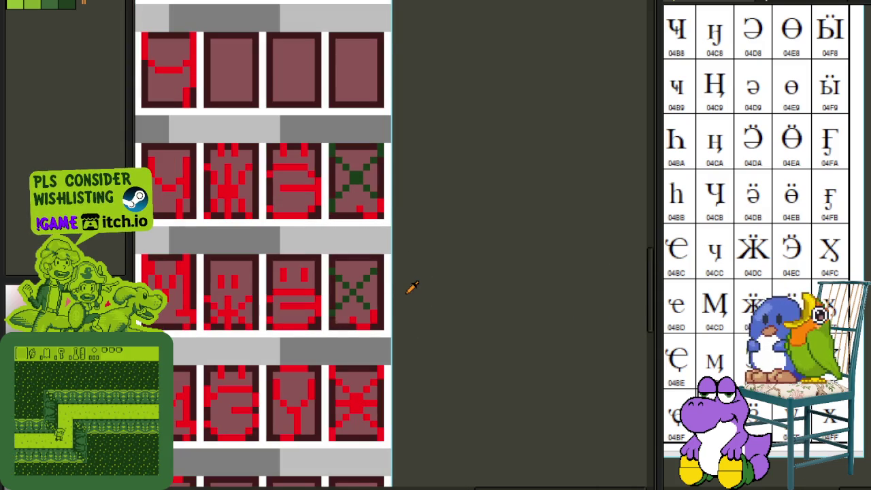
key("ctrl+s")
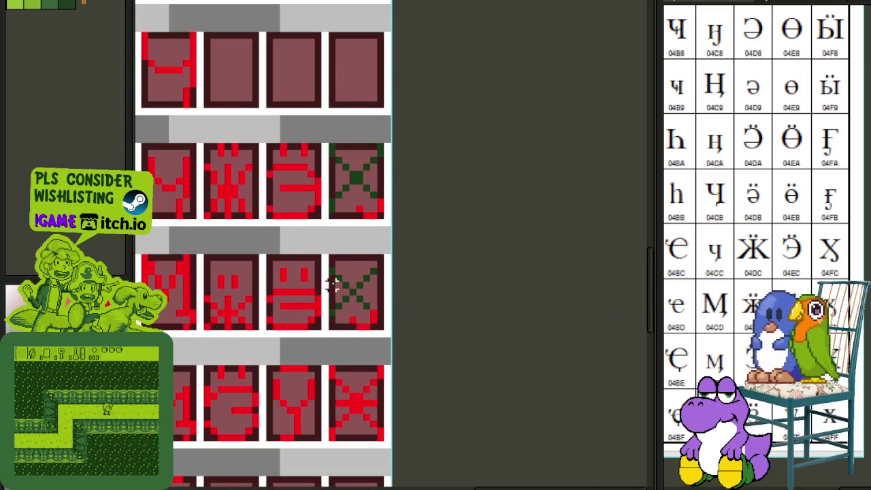
- Try a row across the X tile's top, then remove it
scroll(332, 287, "up", 2)
mouse_move(326, 230)
left_mouse_down()
mouse_move(476, 235)
mouse_move(490, 261)
left_mouse_up()
key("Delete")
left_click(402, 249)
- Nudge the X's upper rows down two pixels to shorten it
left_click_drag(338, 230, 514, 269)
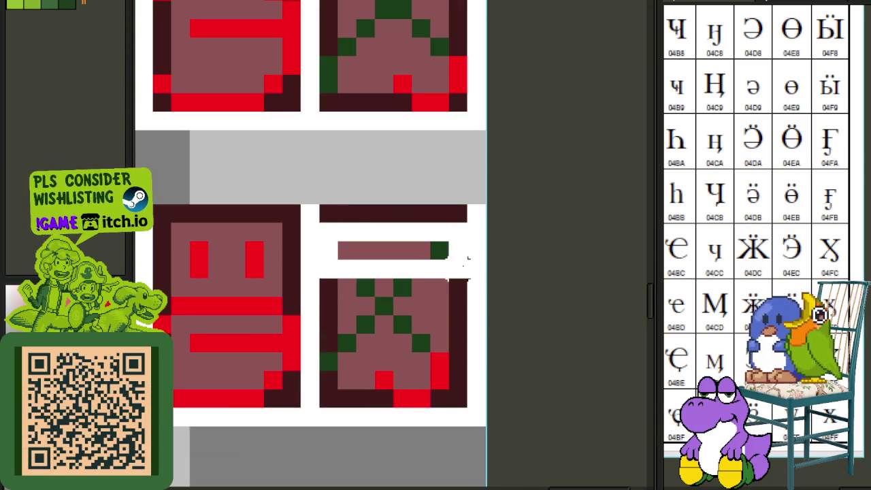
key("Down")
left_click_drag(302, 220, 505, 333)
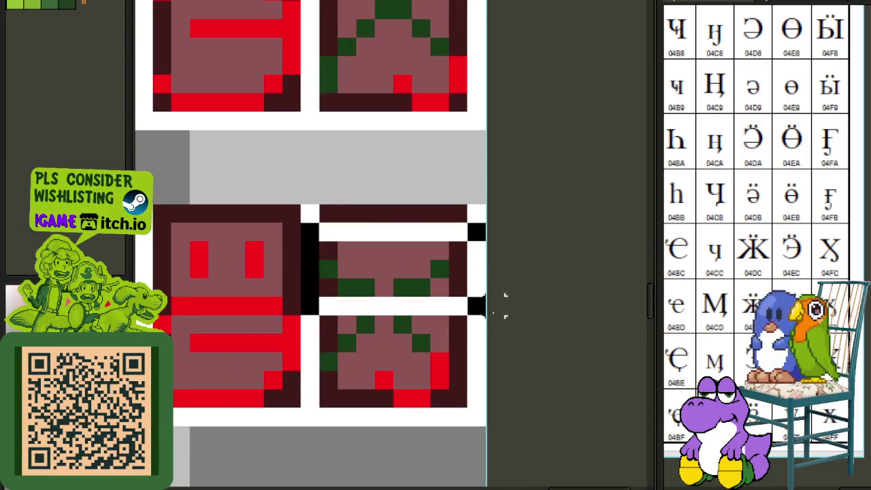
key("Down")
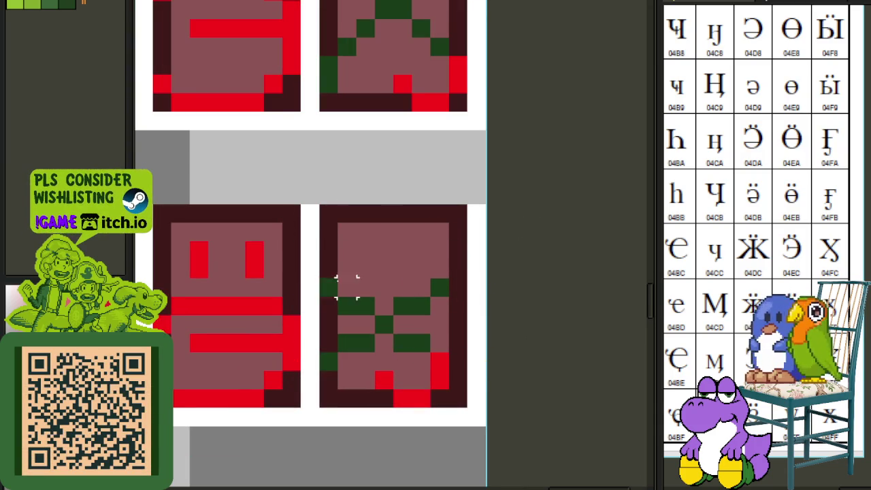
scroll(347, 287, "down", 2)
scroll(374, 294, "up", 2)
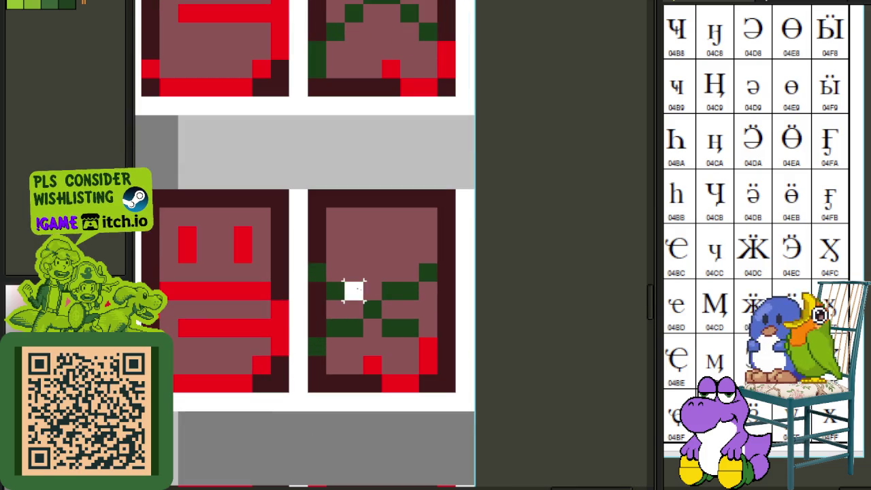
- Draw a green row into the x and add green pixels at the top corners
left_click_drag(400, 290, 402, 290)
scroll(435, 265, "down", 2)
scroll(411, 286, "up", 1)
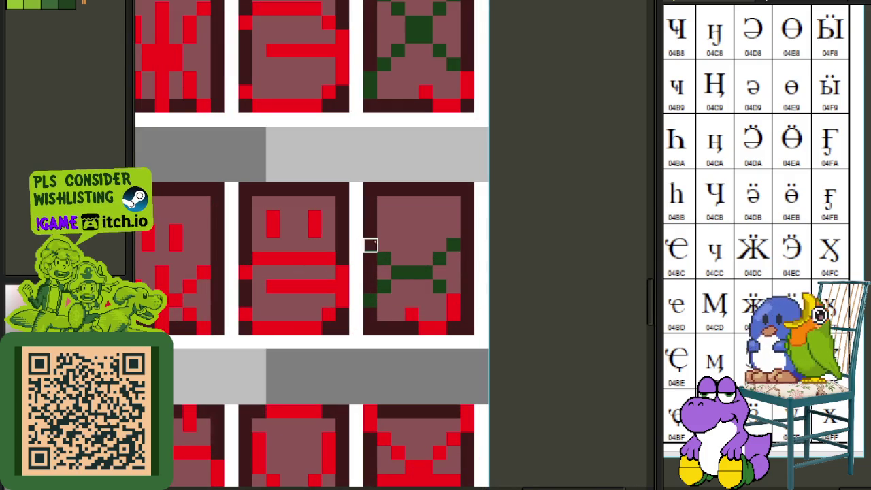
scroll(496, 245, "down", 2)
scroll(476, 242, "up", 2)
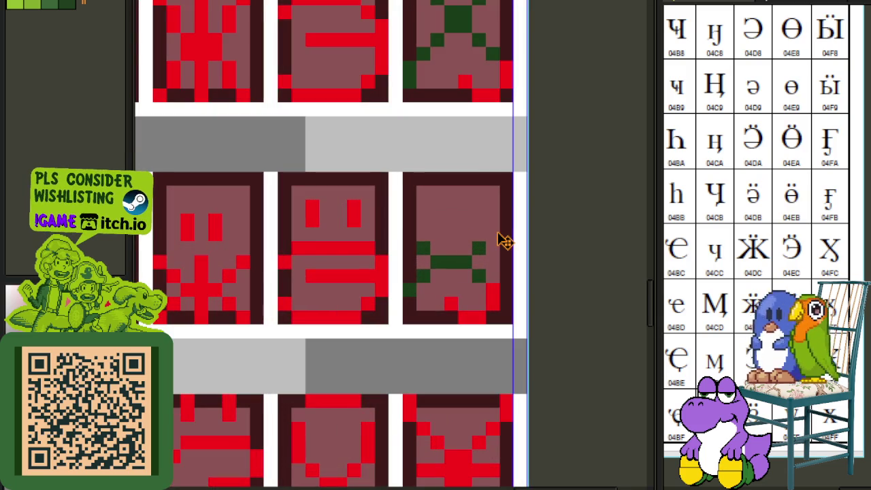
left_click(494, 235)
scroll(561, 217, "down", 1)
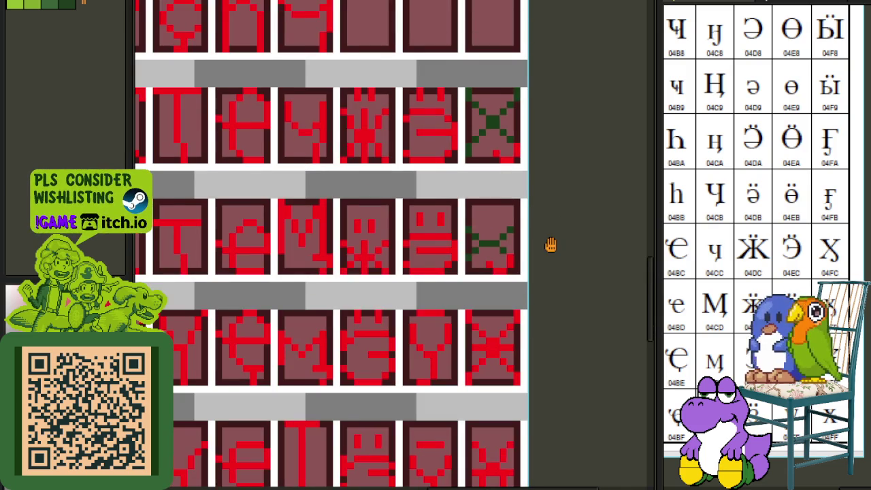
left_click_drag(550, 245, 438, 222)
- Toggle the layers panel and save the font sheet
key("Tab")
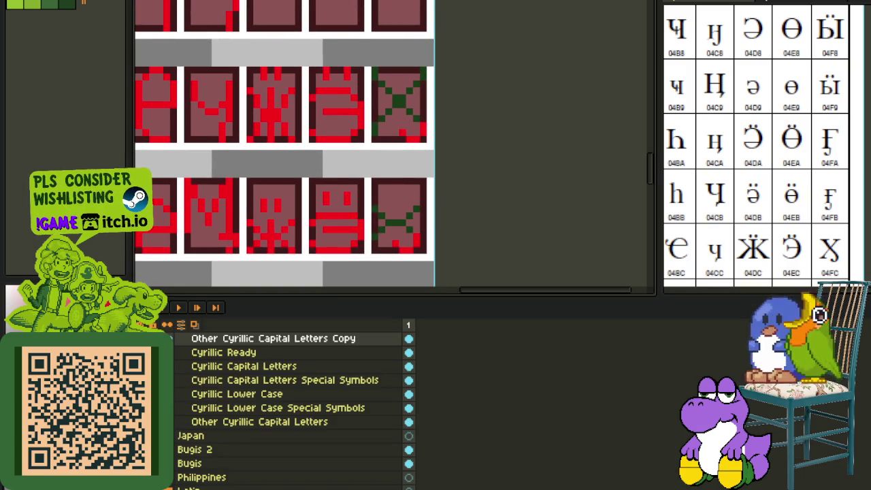
key("Tab")
key("ctrl+s")
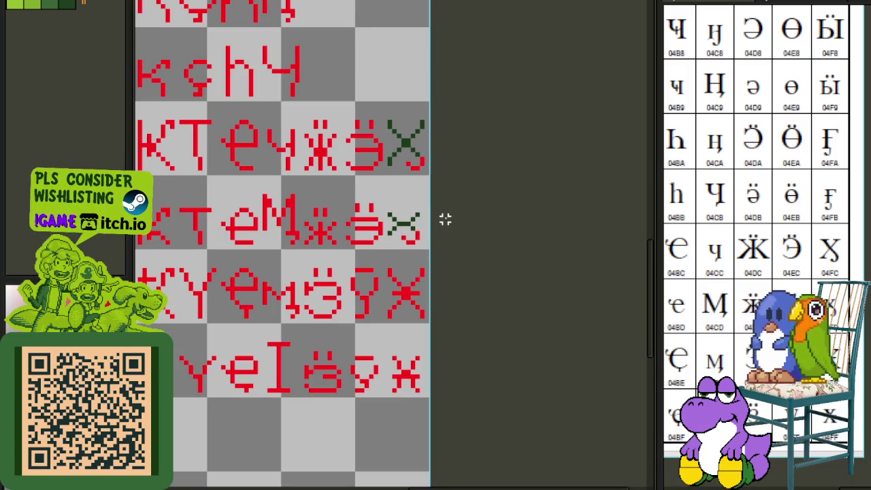
- Try a horizontal line above the small x, then undo it
left_click_drag(445, 218, 452, 274)
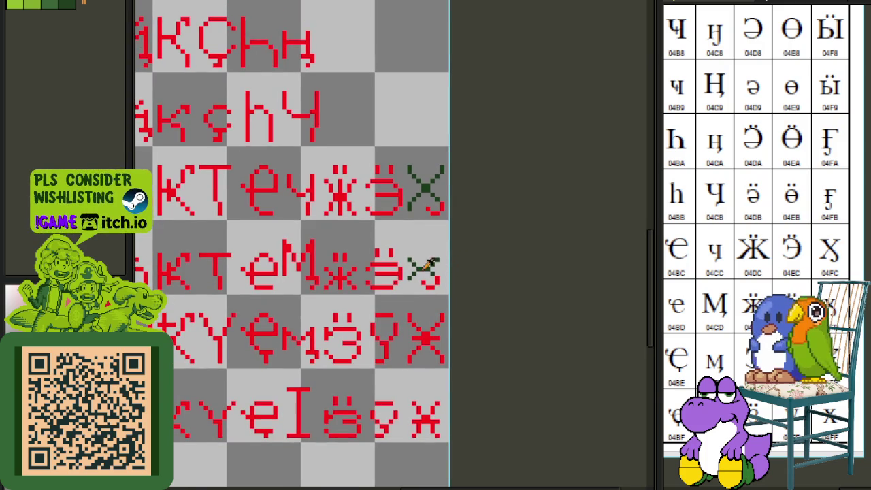
scroll(425, 268, "up", 1)
scroll(408, 258, "up", 1)
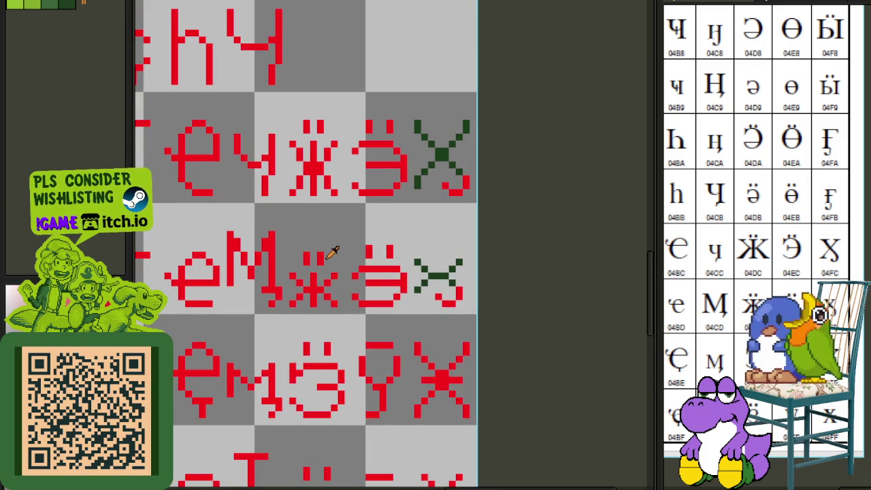
left_click_drag(320, 248, 543, 233)
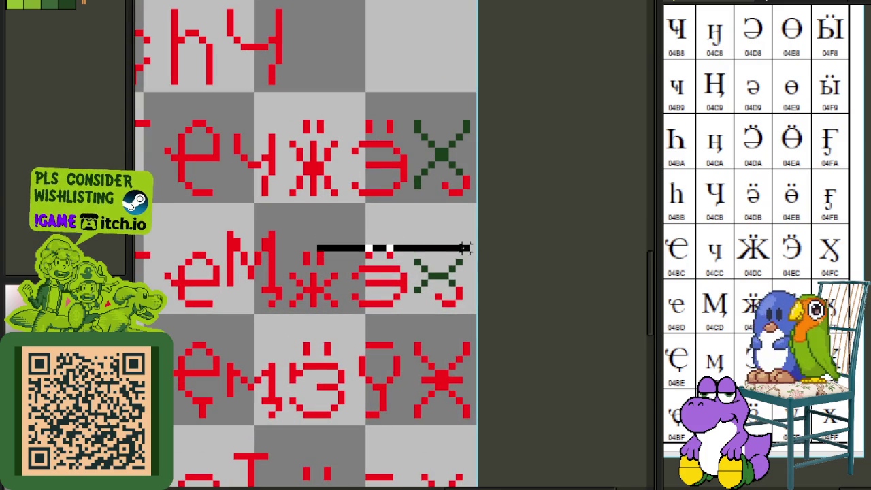
key("ctrl+z")
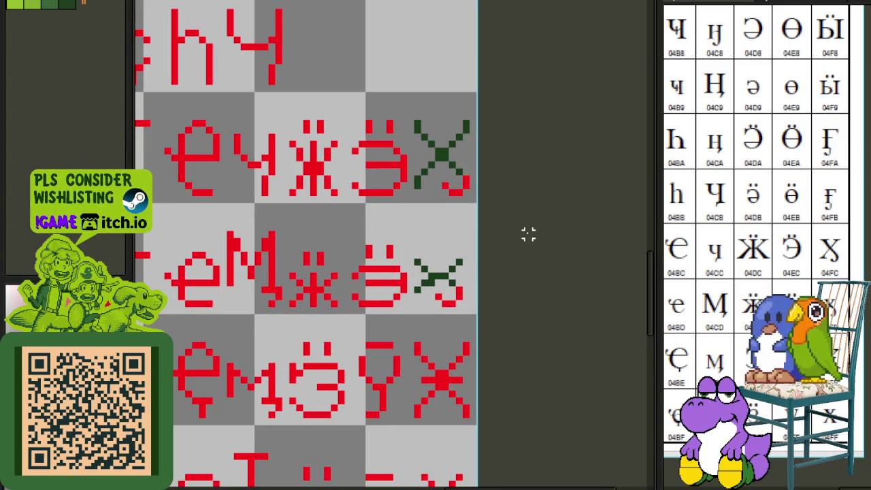
key("ctrl+z")
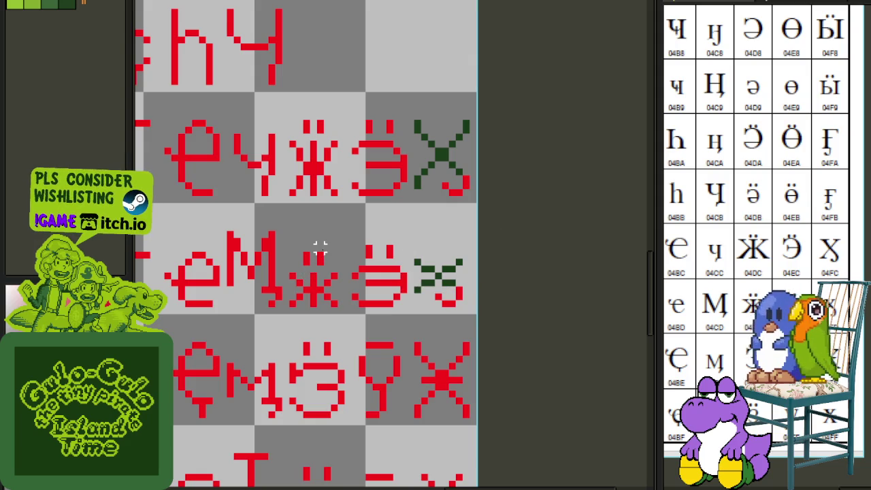
left_click_drag(507, 249, 507, 249)
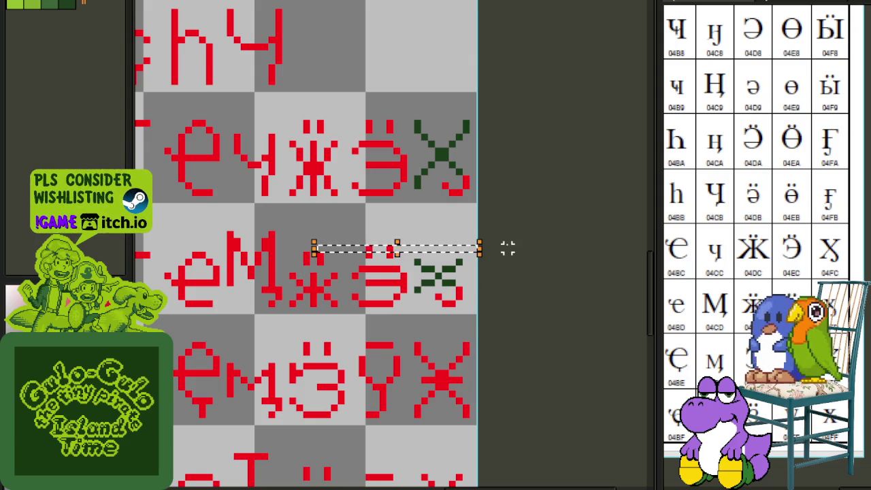
left_click(514, 249)
- Select the small green x glyph to inspect it, then deselect
scroll(222, 268, "down", 1)
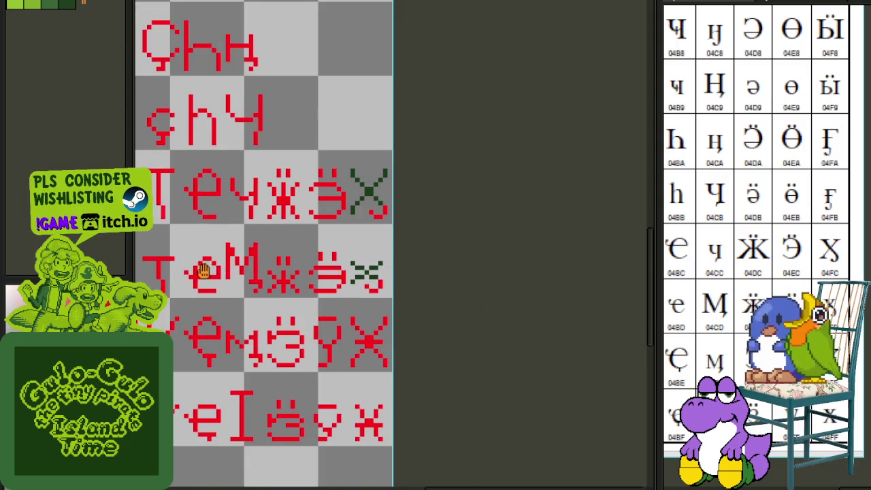
left_click_drag(204, 270, 394, 270)
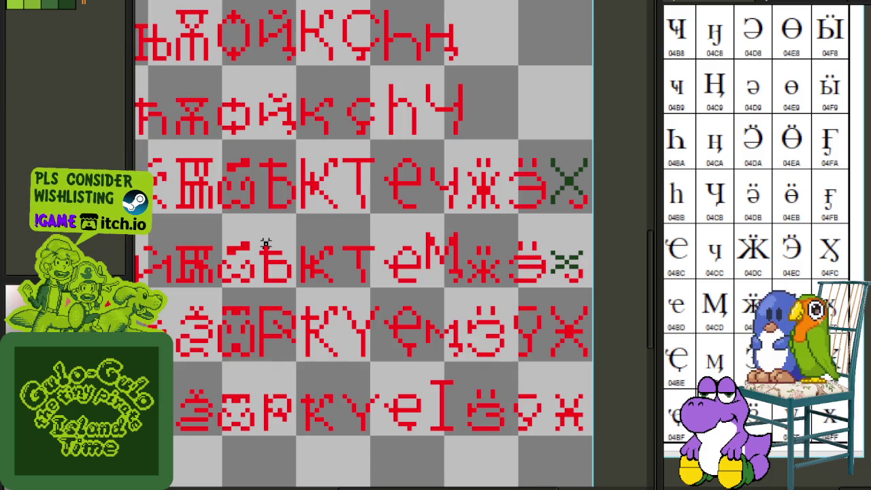
mouse_move(265, 243)
left_mouse_down()
mouse_move(626, 242)
mouse_move(612, 249)
left_mouse_up()
left_click(603, 253)
scroll(396, 287, "up", 1)
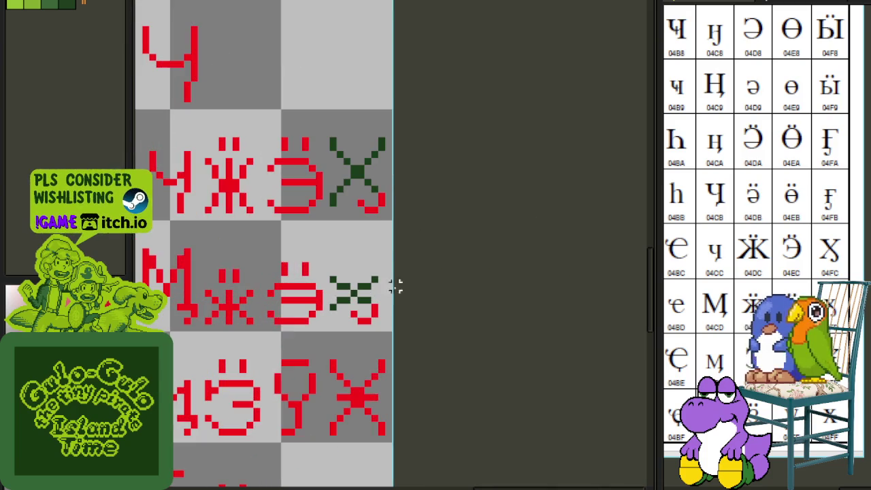
left_click_drag(320, 253, 442, 298)
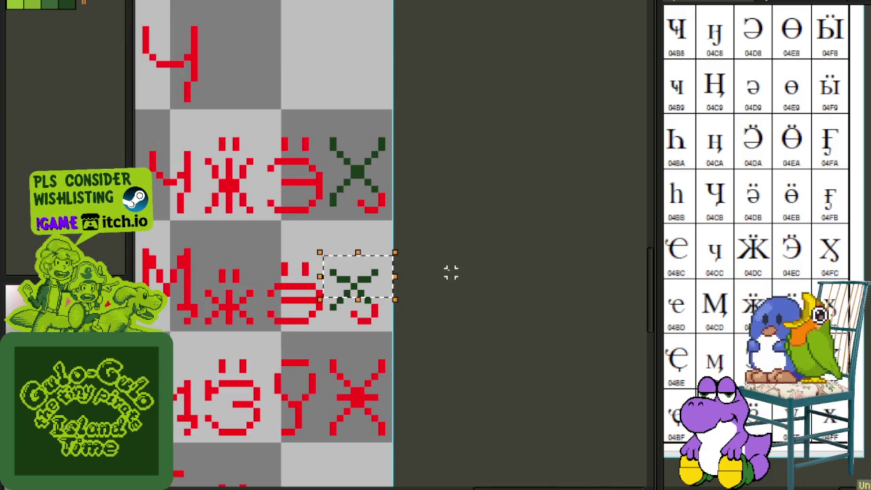
left_click(451, 272)
scroll(376, 270, "up", 1)
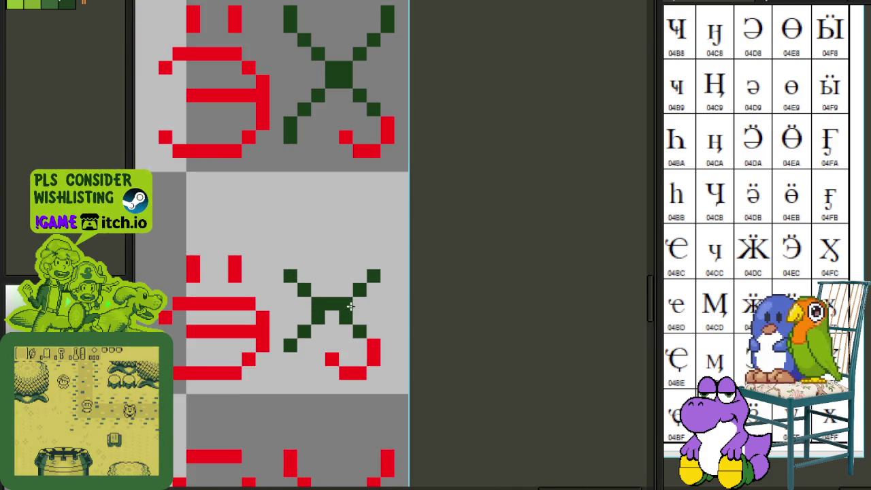
- Redraw the small x's thick centre as slim diagonal pixels
mouse_move(348, 307)
left_mouse_down()
mouse_move(317, 305)
mouse_move(310, 287)
mouse_move(284, 274)
mouse_move(319, 289)
left_mouse_up()
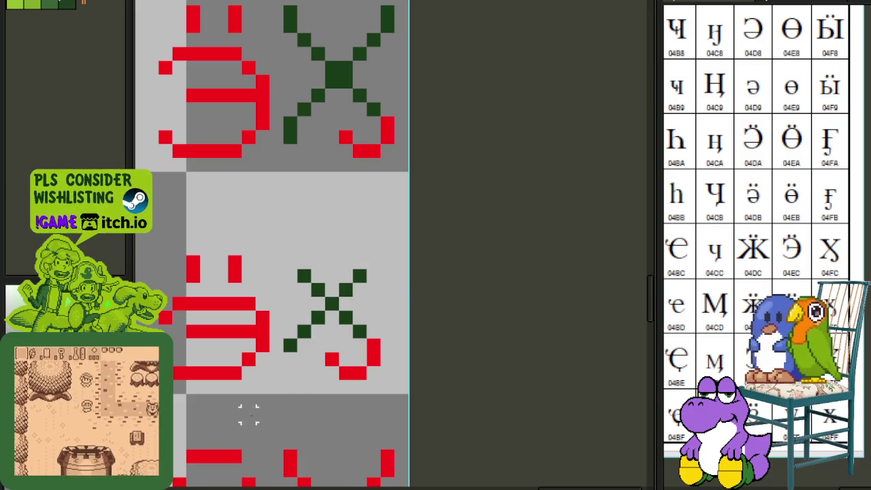
key("Tab")
key("Tab")
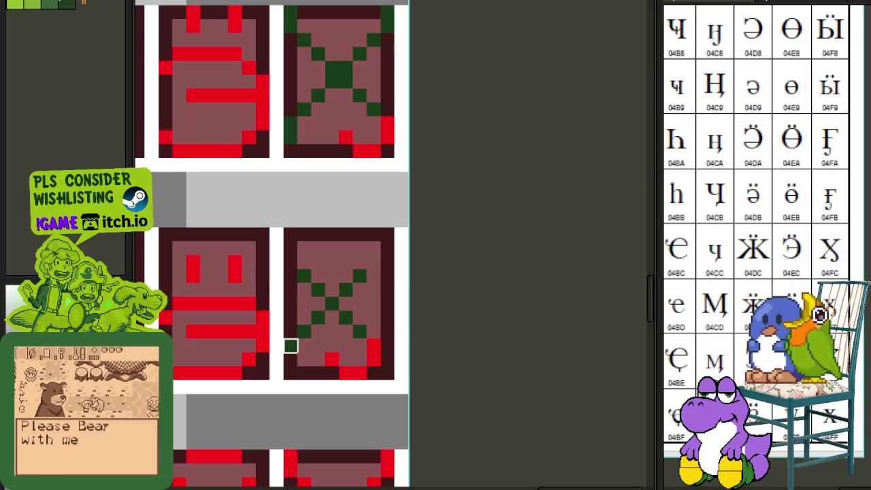
scroll(290, 346, "down", 2)
scroll(344, 315, "down", 1)
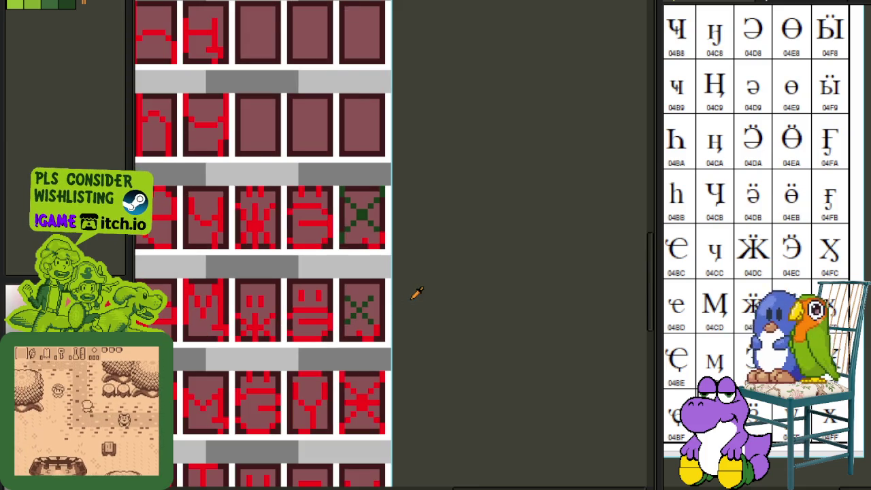
scroll(405, 303, "up", 2)
- Replace colour #0F380F with #FF0000 so both X glyphs turn red, then deselect
key("shift+r")
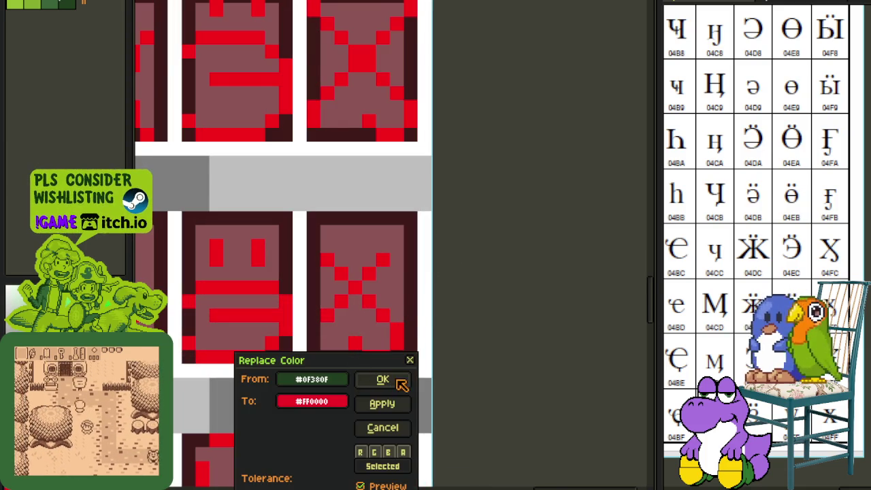
left_click(400, 382)
scroll(478, 279, "down", 2)
key("ctrl+d")
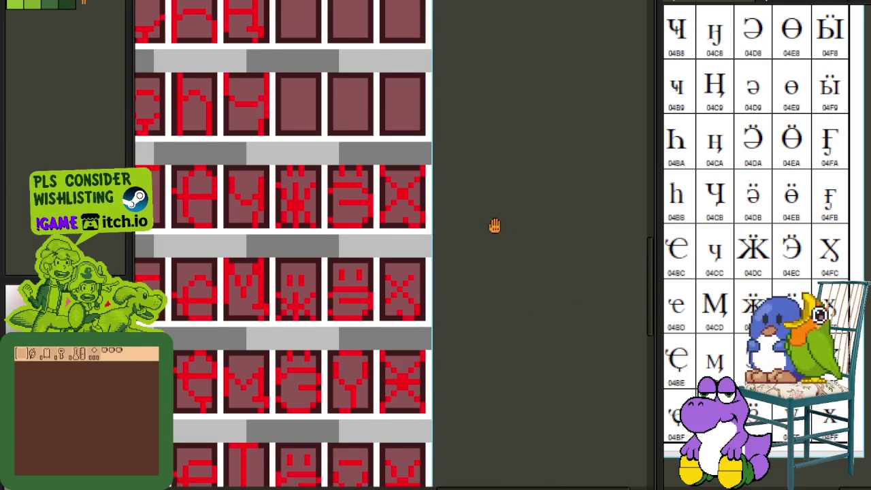
scroll(494, 286, "down", 1)
scroll(491, 334, "down", 1)
scroll(490, 327, "down", 2)
scroll(333, 198, "up", 1)
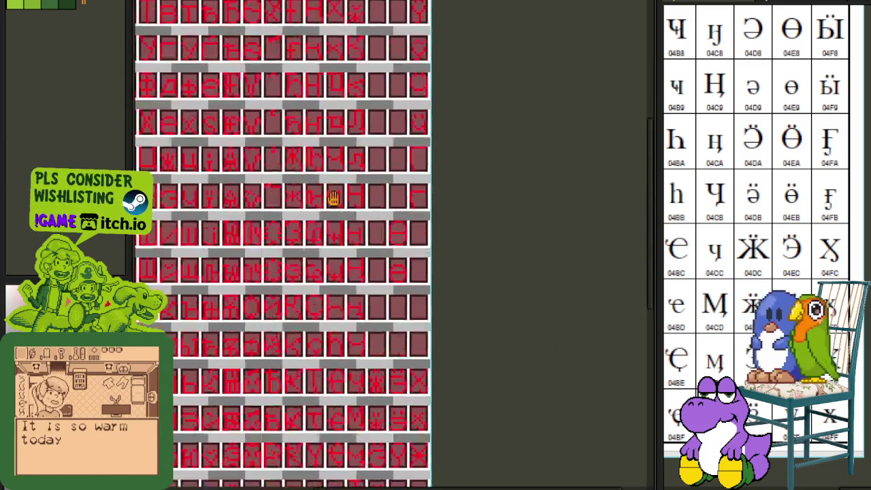
left_click_drag(333, 197, 398, 347)
scroll(322, 223, "down", 1)
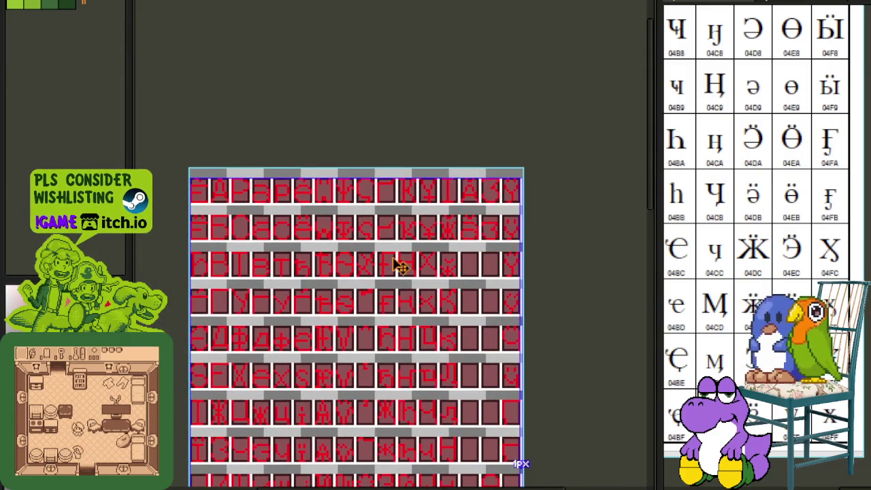
scroll(388, 258, "up", 2)
scroll(385, 253, "up", 1)
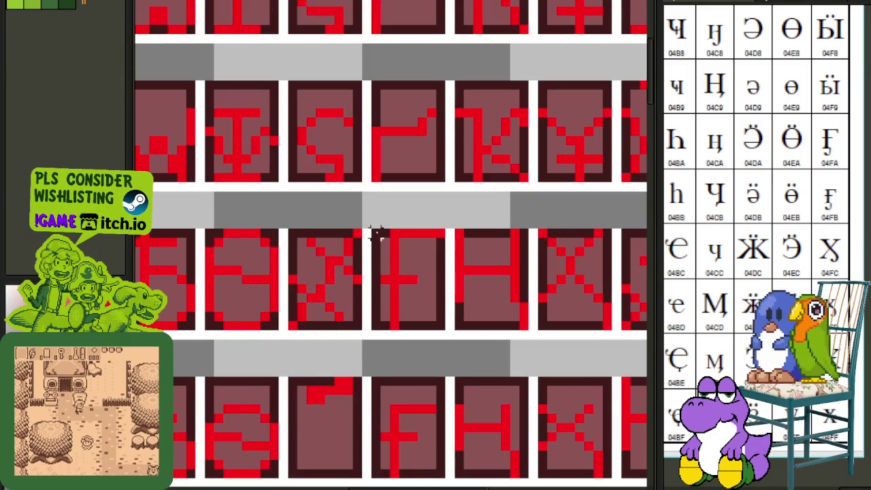
- Move the column holding both F glyphs into the empty right-column tiles above the X rows
left_click_drag(375, 233, 439, 474)
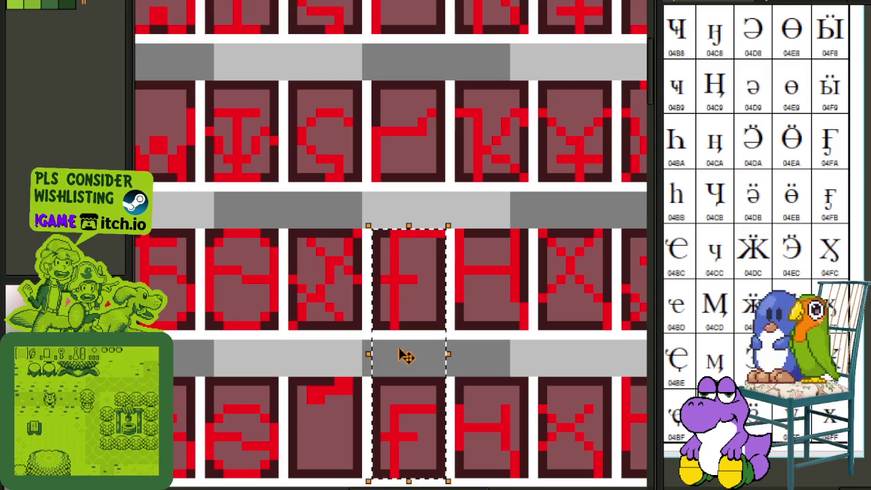
scroll(478, 139, "down", 2)
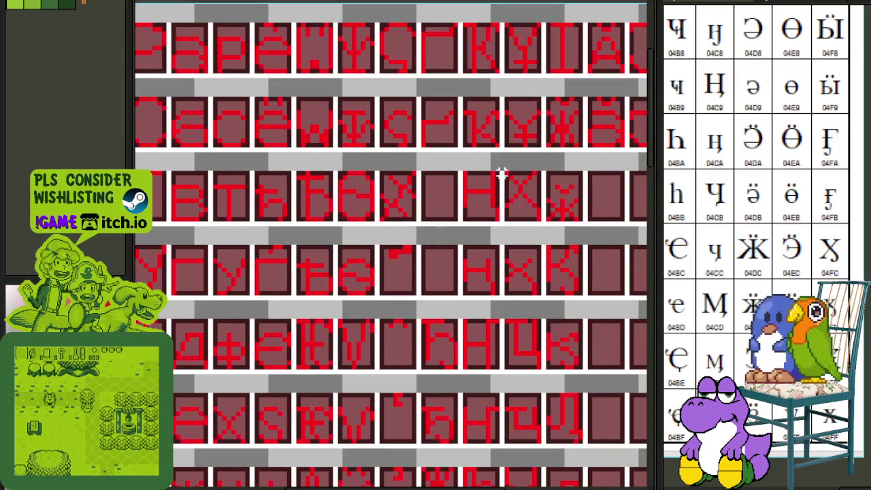
mouse_move(440, 184)
left_mouse_down()
mouse_move(653, 347)
mouse_move(373, 483)
mouse_move(357, 180)
left_mouse_up()
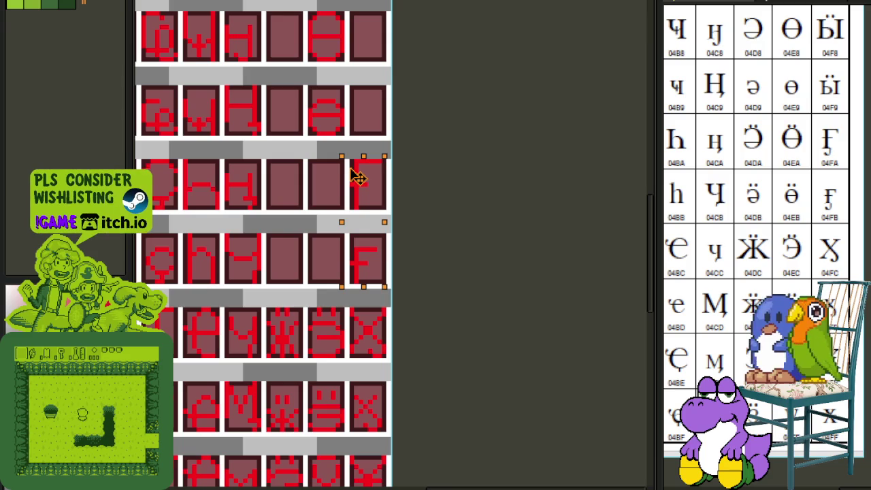
left_click_drag(357, 180, 355, 175)
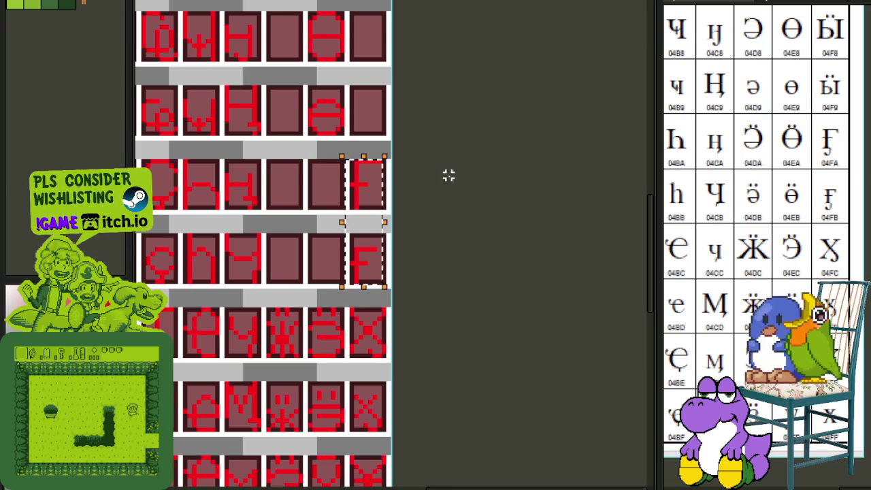
key("ctrl+d")
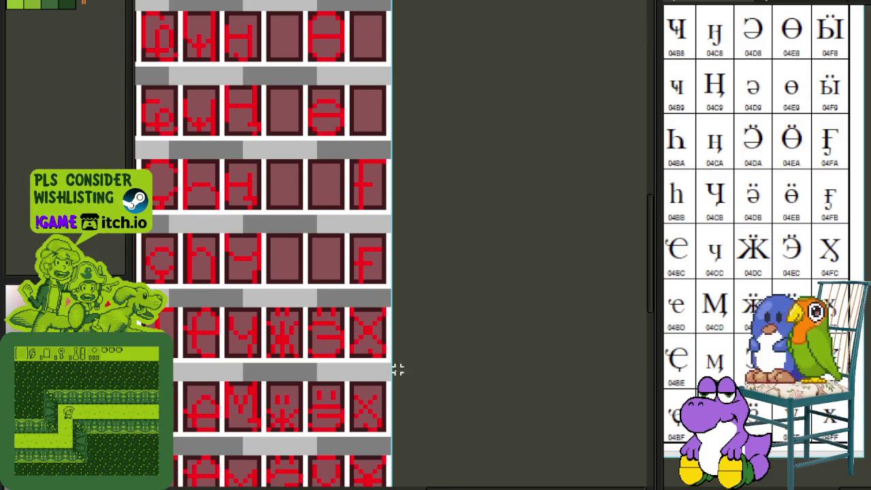
- Paste a small red piece and place it as a hook under the upper F's stem
scroll(396, 367, "up", 1)
key("ctrl+v")
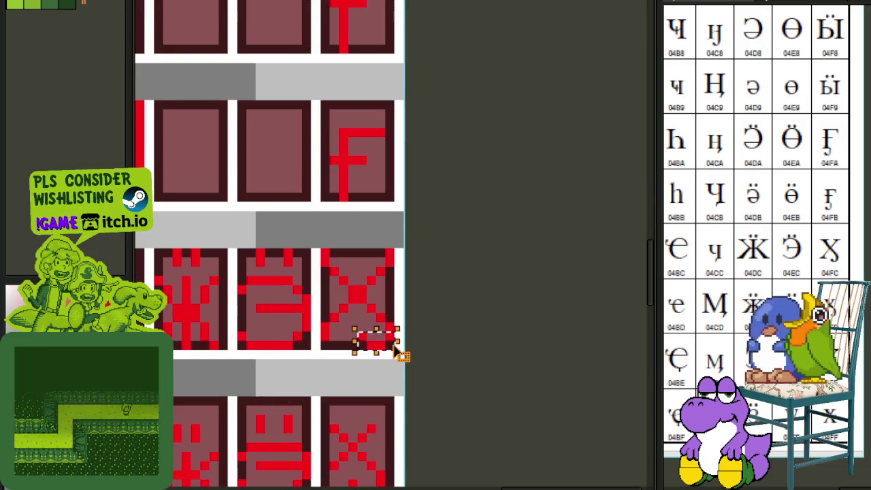
scroll(373, 320, "up", 2)
mouse_move(374, 320)
left_mouse_down()
mouse_move(253, 85)
mouse_move(271, 196)
left_mouse_up()
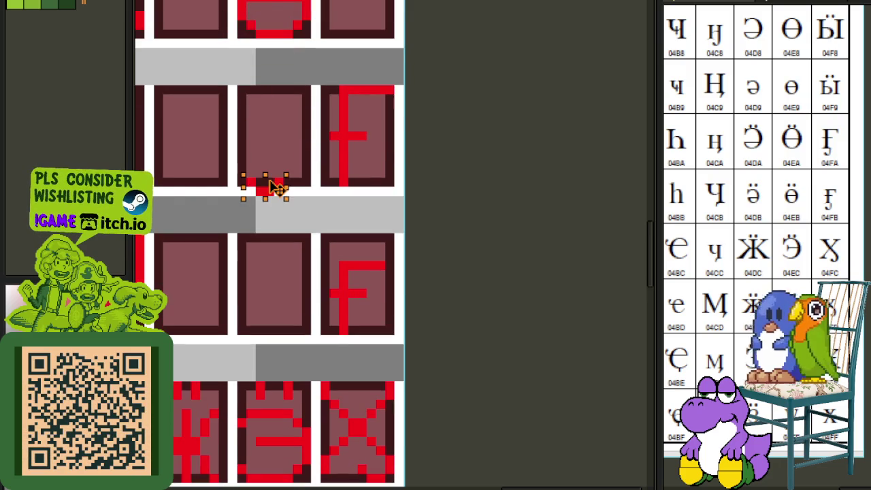
scroll(344, 174, "up", 1)
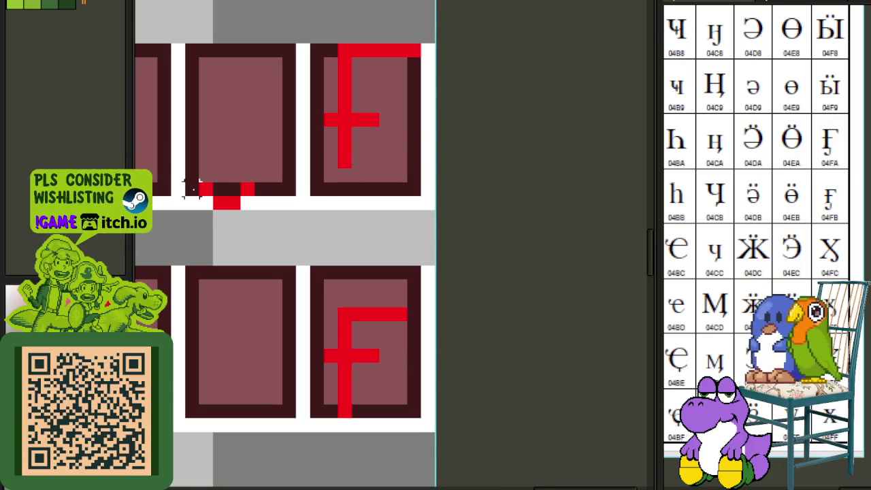
left_click_drag(192, 187, 345, 193)
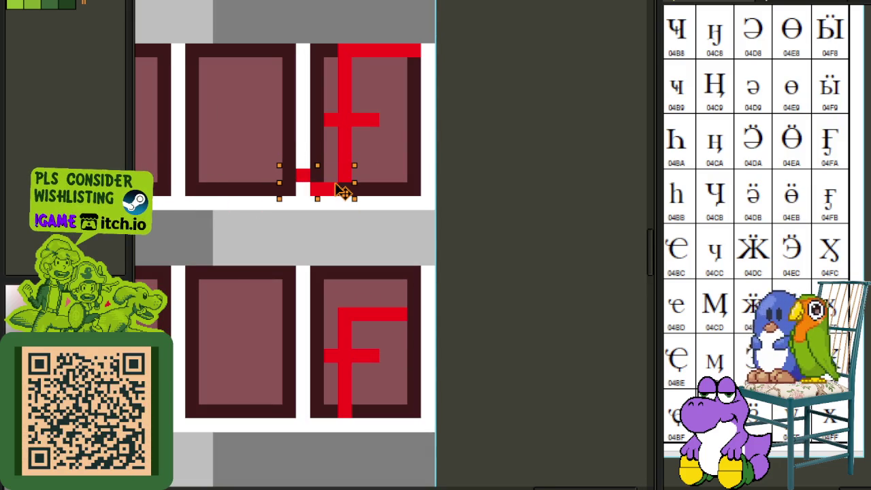
left_click(440, 168)
- Erase the lower F's stem end and copy the hook piece to its bottom
scroll(408, 179, "down", 1)
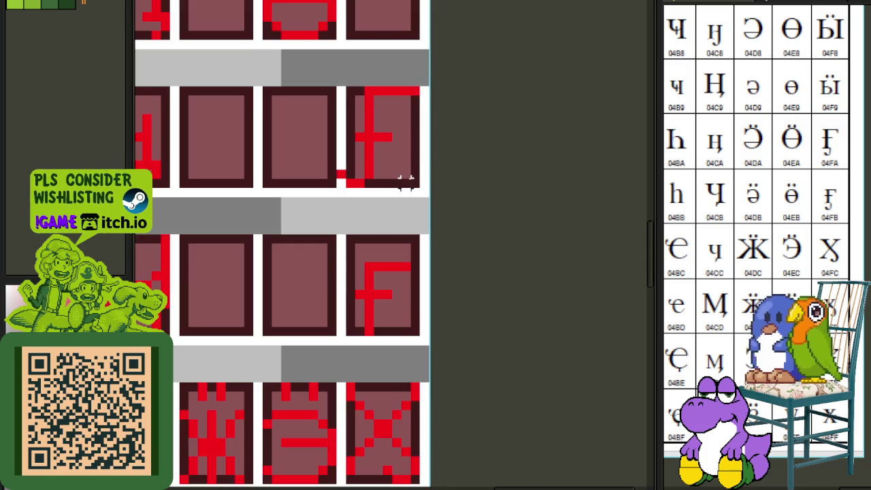
left_click_drag(369, 320, 370, 331)
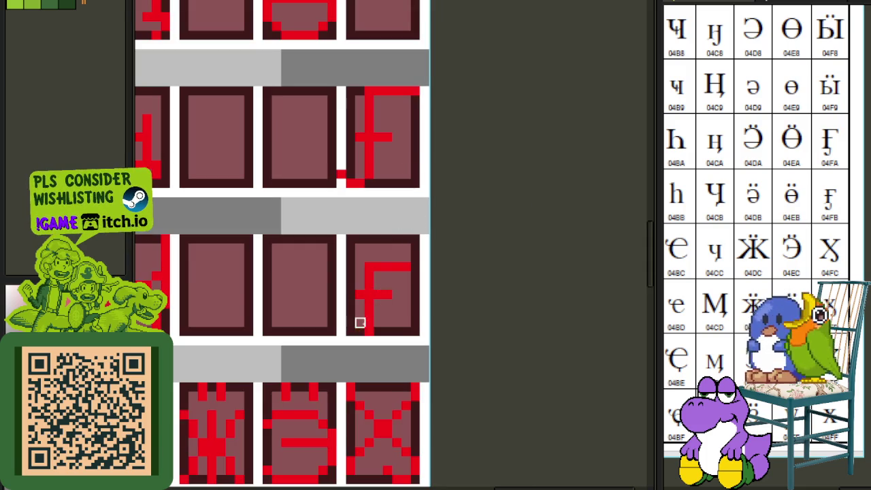
mouse_move(334, 166)
left_mouse_down()
mouse_move(378, 196)
mouse_move(367, 346)
mouse_move(367, 328)
left_mouse_up()
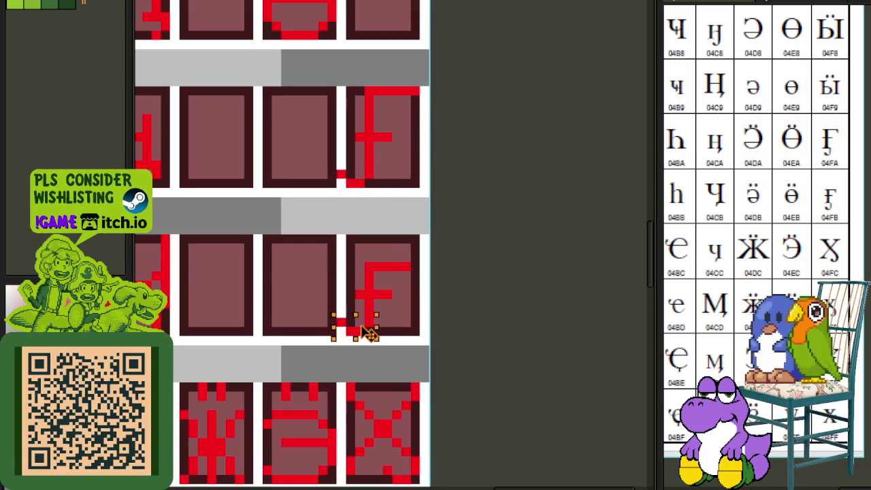
left_click(451, 304)
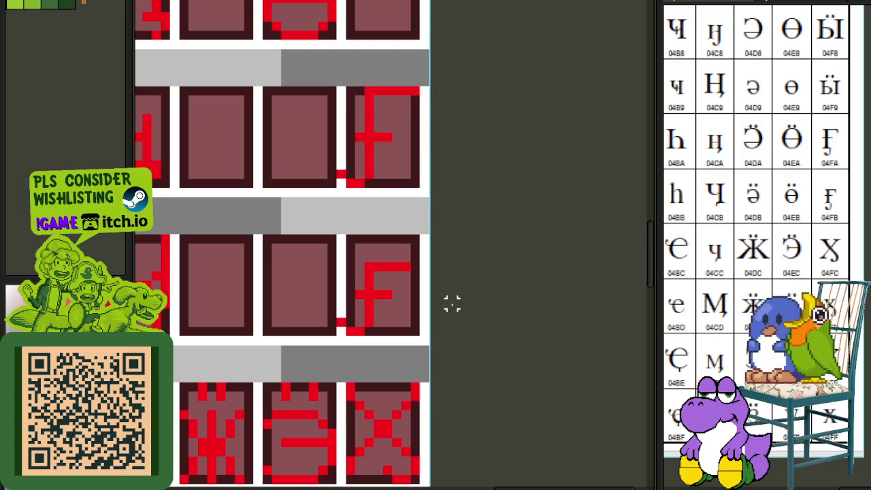
- Nudge both F glyphs' hook pieces rightward so they sit inside their tiles
scroll(408, 272, "up", 1)
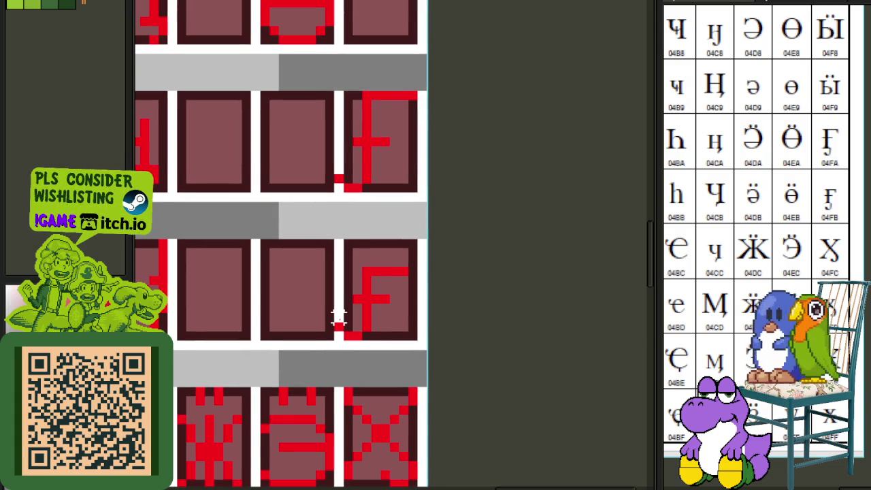
mouse_move(332, 317)
left_mouse_down()
mouse_move(374, 353)
mouse_move(357, 333)
left_mouse_up()
left_click(467, 315)
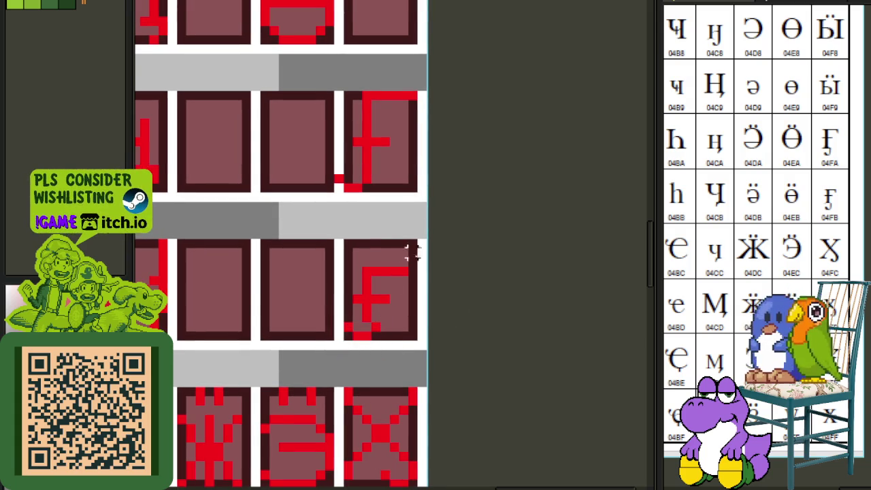
left_click_drag(331, 170, 375, 196)
left_click_drag(338, 179, 349, 179)
left_click(450, 170)
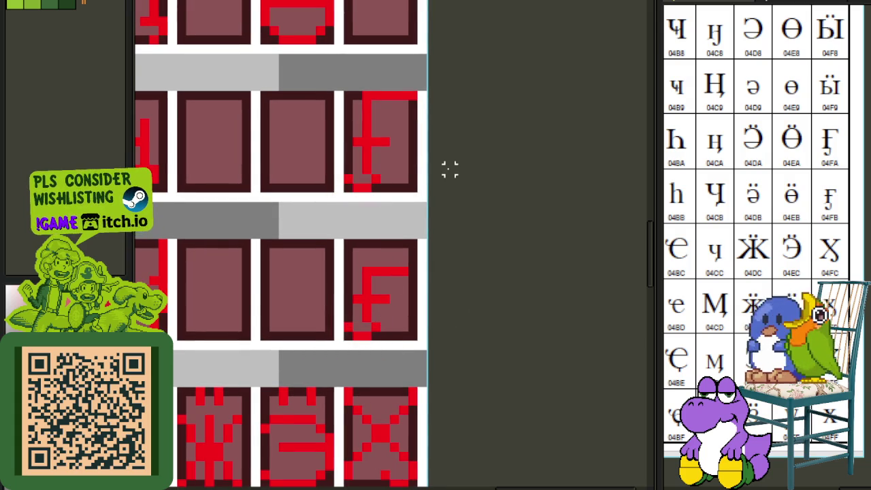